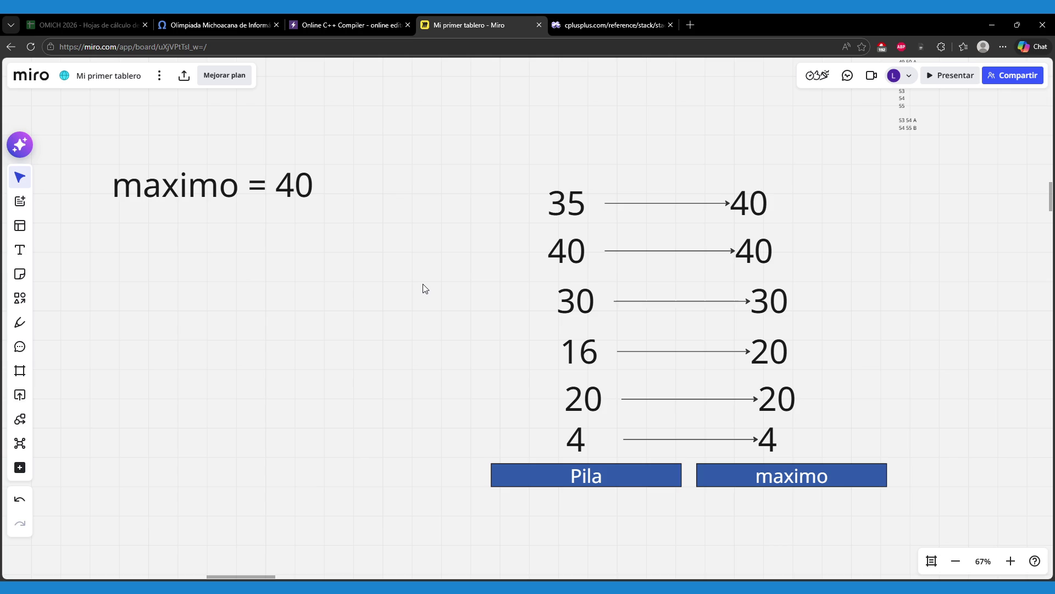
# - Check the 35, 40 values and the maximo label, then add a text box above the diagram
pyautogui.click(555, 206)
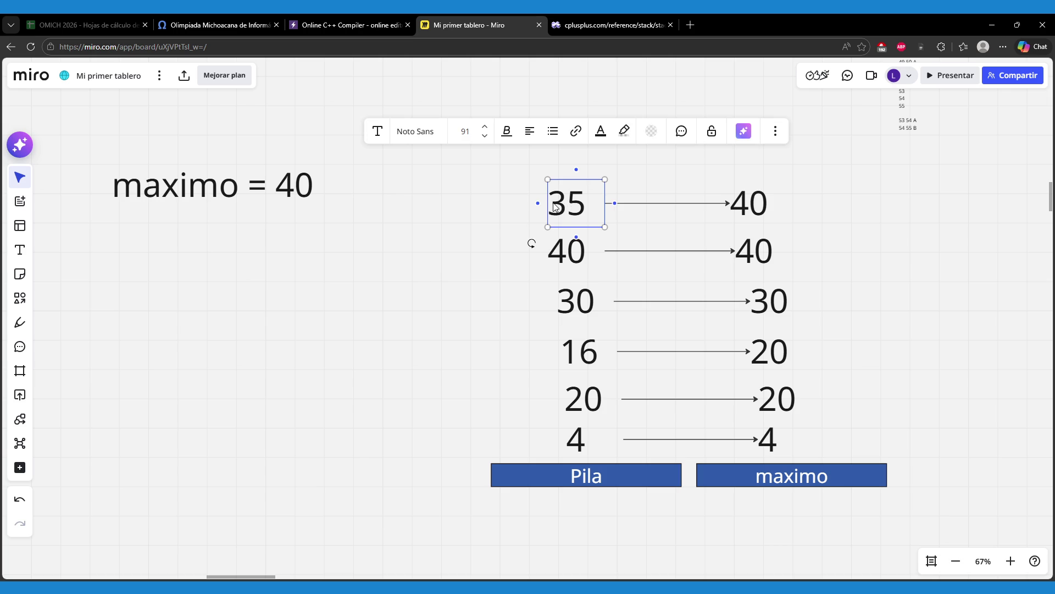
pyautogui.click(744, 212)
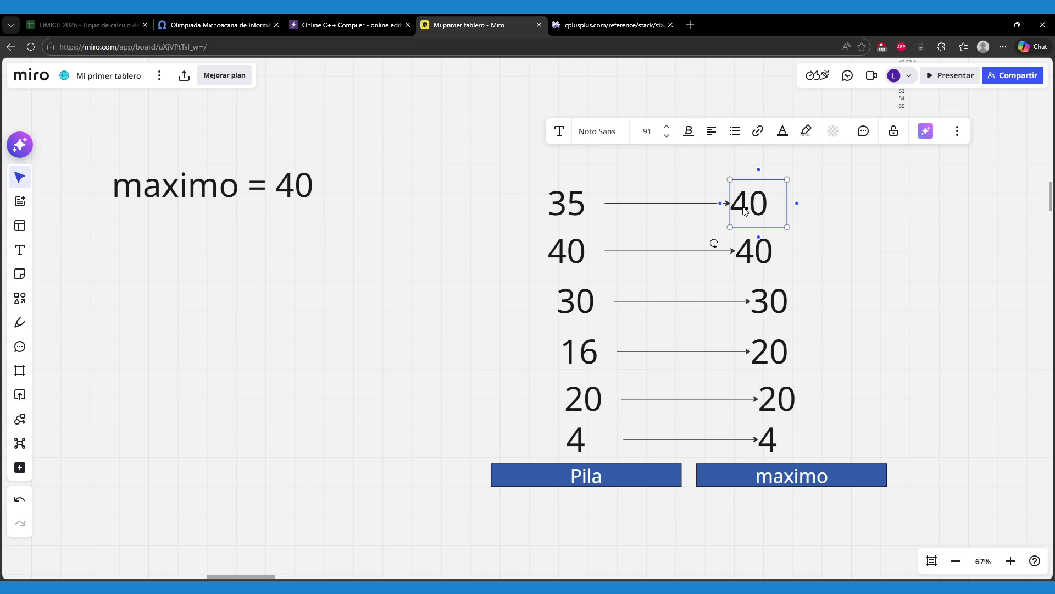
pyautogui.click(690, 477)
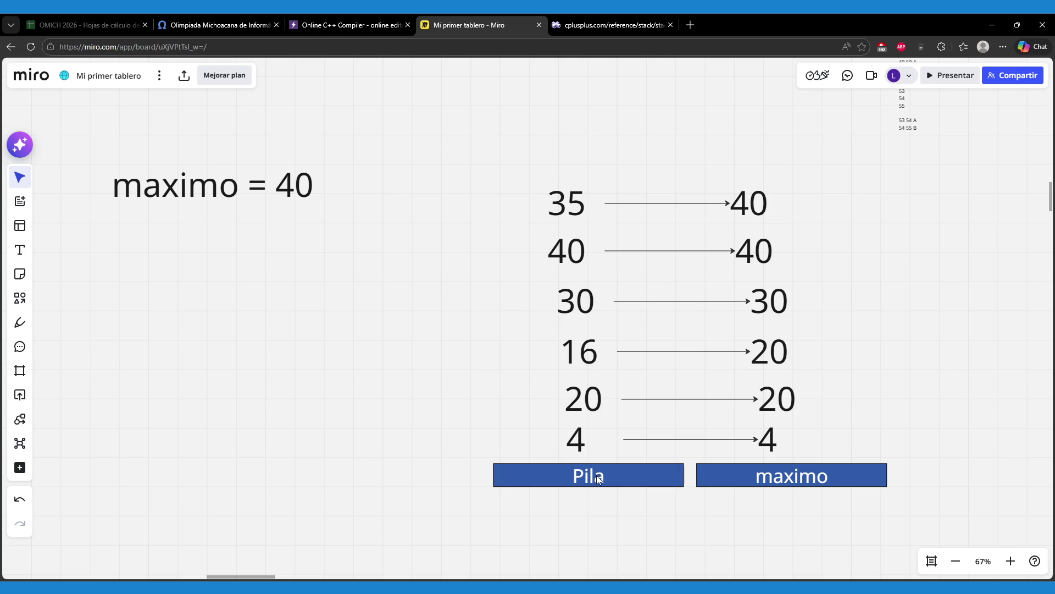
pyautogui.click(749, 484)
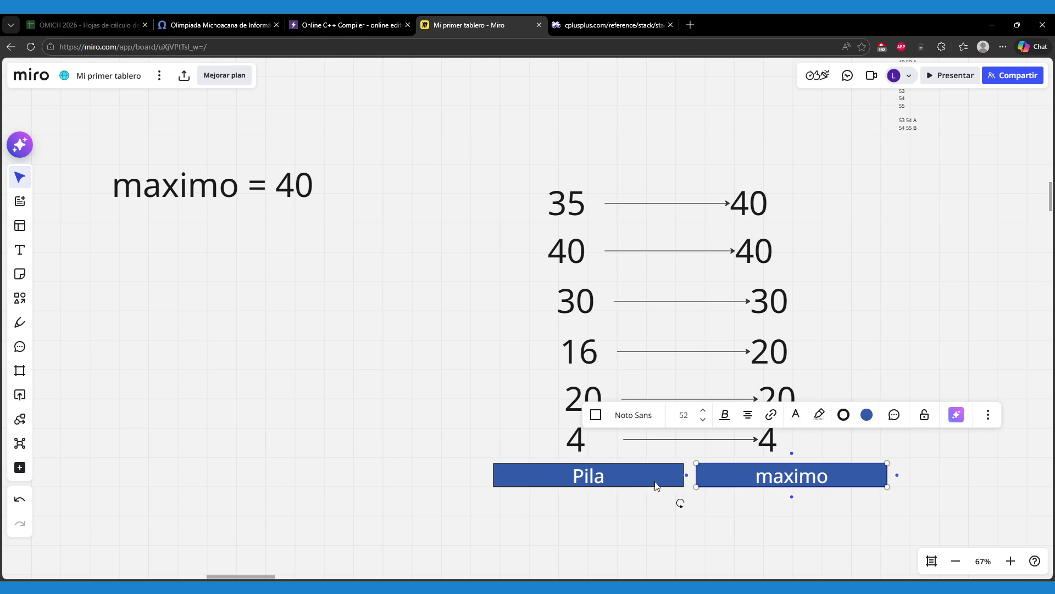
pyautogui.click(678, 536)
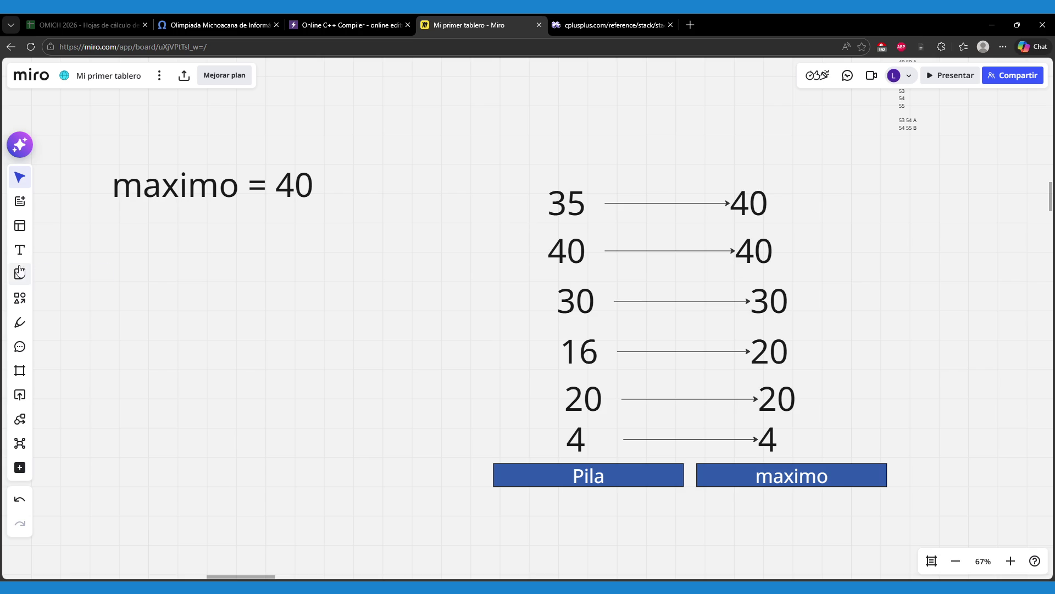
pyautogui.click(20, 250)
pyautogui.click(489, 135)
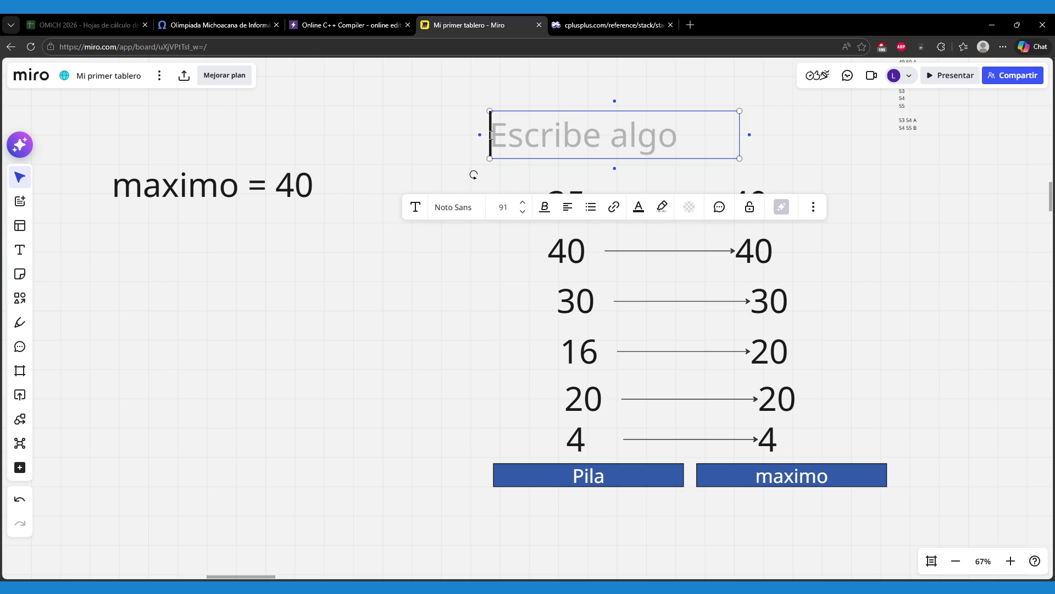
# - Write 'stack<pair<int,int>> pila;' in the text box and move it left above the columns
pyautogui.write('stack<pa')
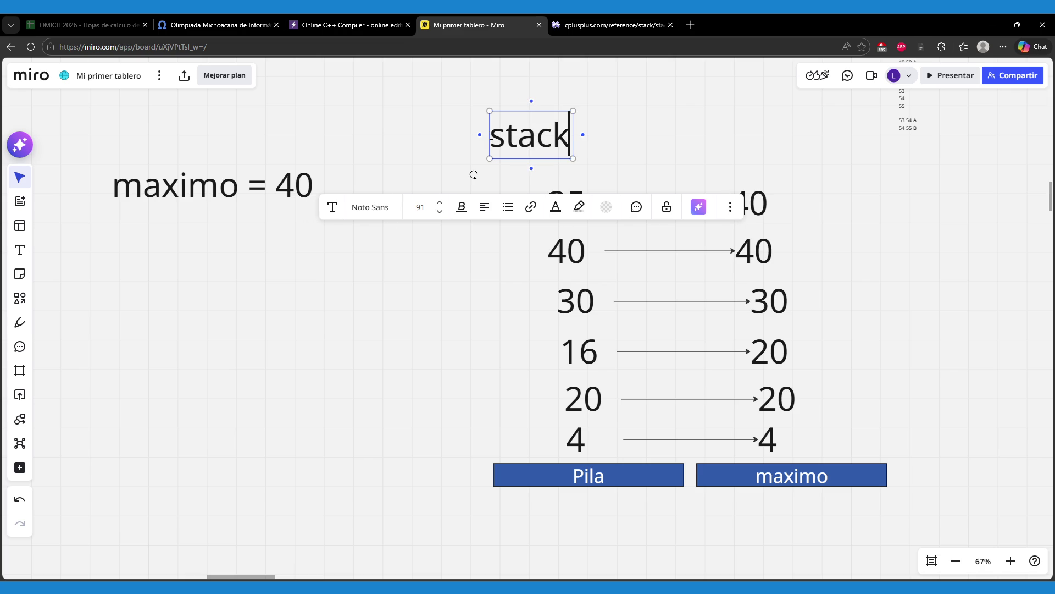
pyautogui.write('ir<')
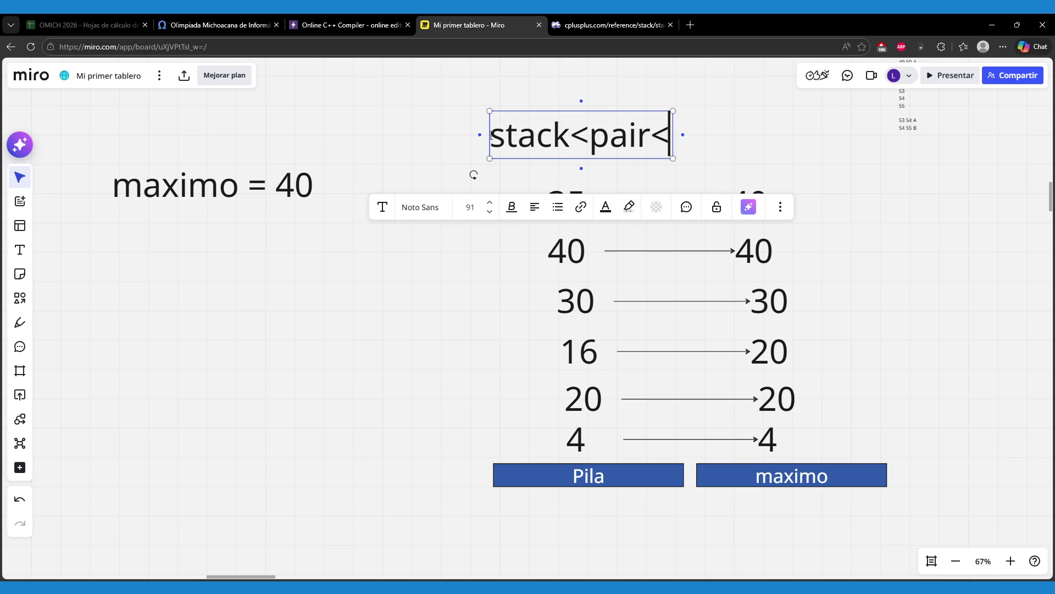
pyautogui.write('int,int>>')
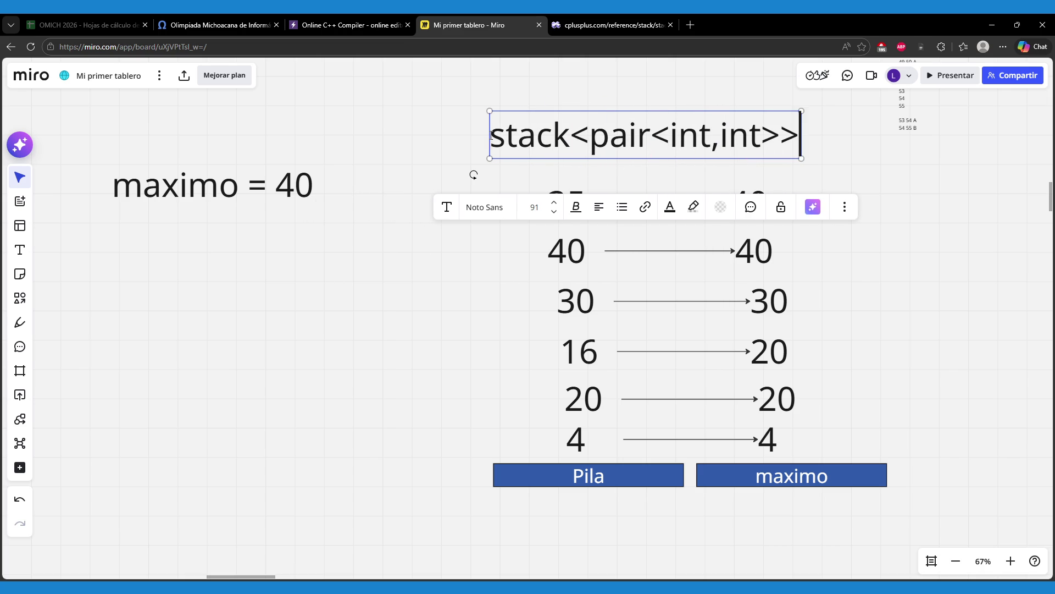
pyautogui.write(' pila;')
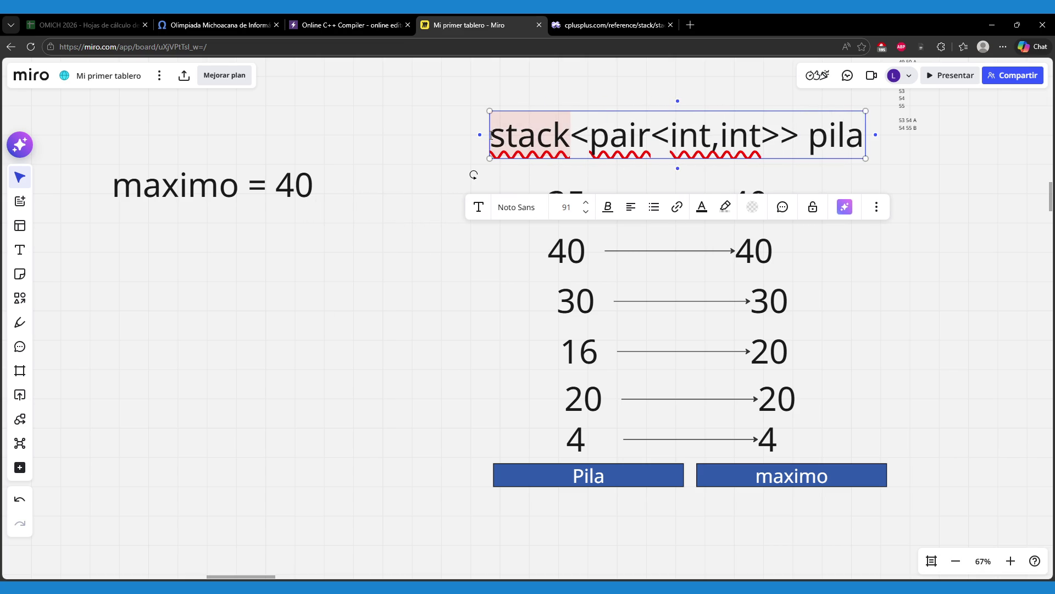
pyautogui.click(842, 246)
pyautogui.moveTo(786, 131); pyautogui.dragTo(674, 140)
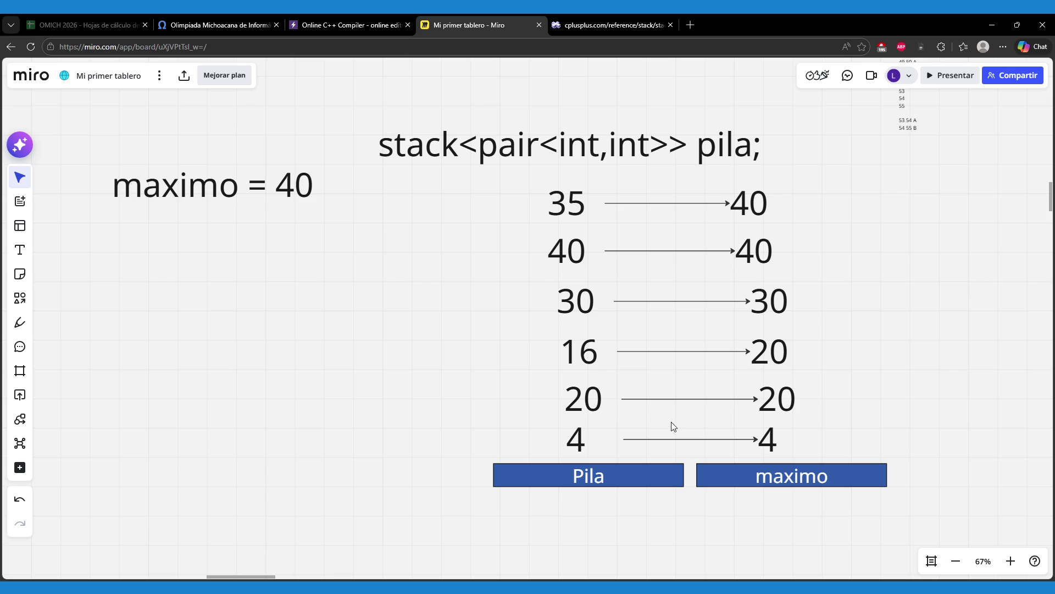
# - Delete the six arrows and turn the lower Pila values into 4, 4; 20, 20; 16, 20
pyautogui.moveTo(646, 189)
pyautogui.mouseDown()
pyautogui.moveTo(644, 297)
pyautogui.moveTo(681, 428)
pyautogui.moveTo(713, 443)
pyautogui.mouseUp()
pyautogui.press('Delete')
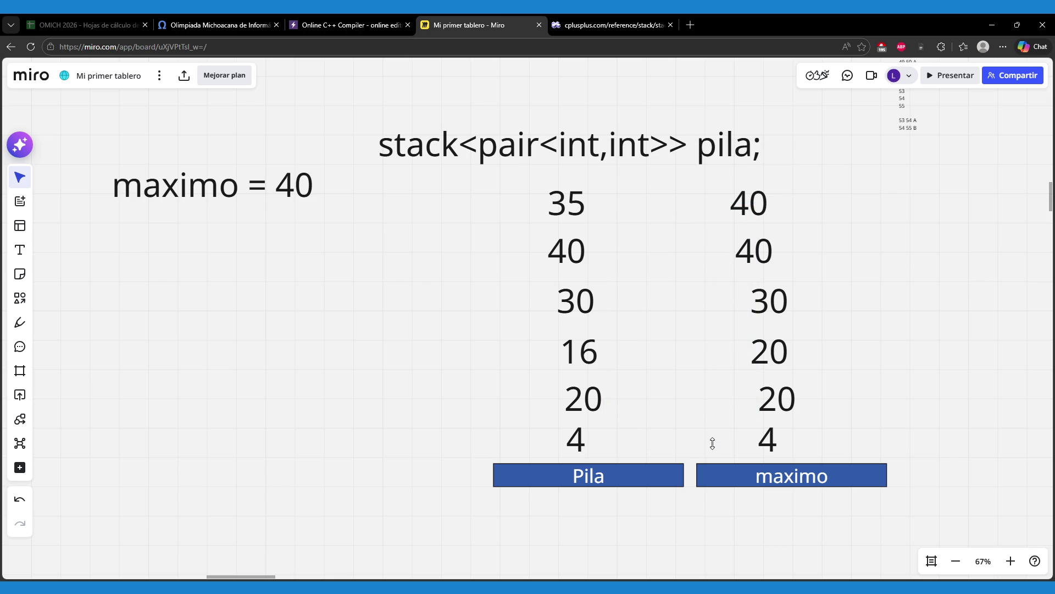
pyautogui.doubleClick(590, 443)
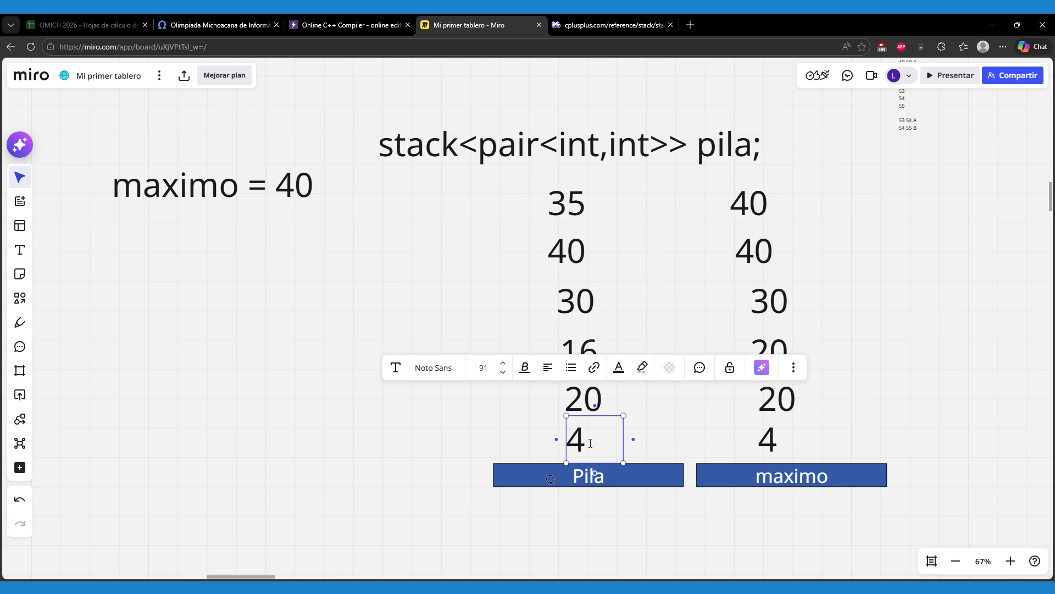
pyautogui.write(', 4')
pyautogui.doubleClick(584, 409)
pyautogui.write(', 20')
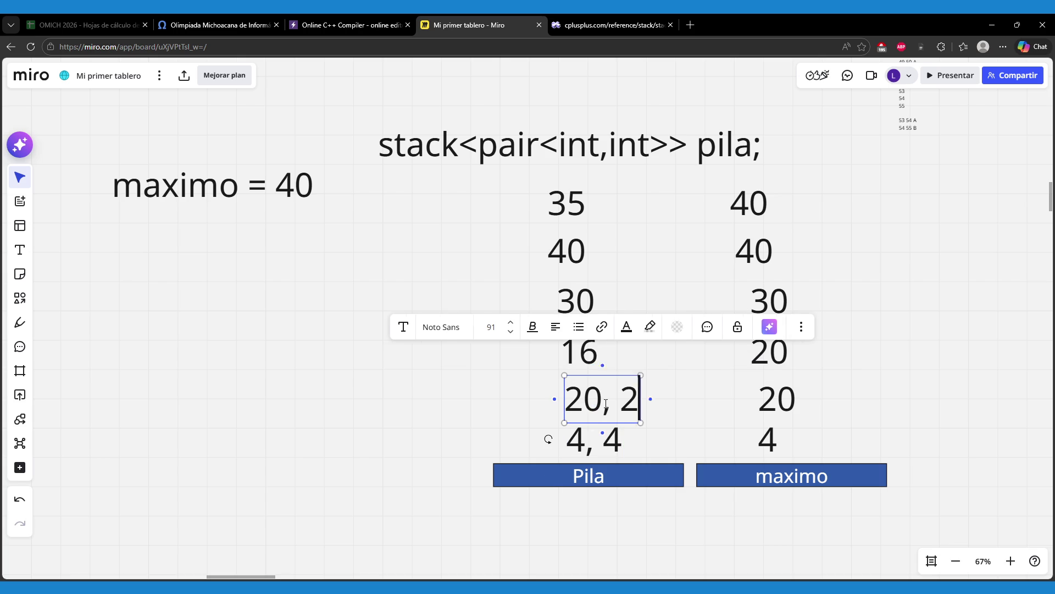
pyautogui.click(594, 358)
pyautogui.doubleClick(593, 358)
pyautogui.write(', 20')
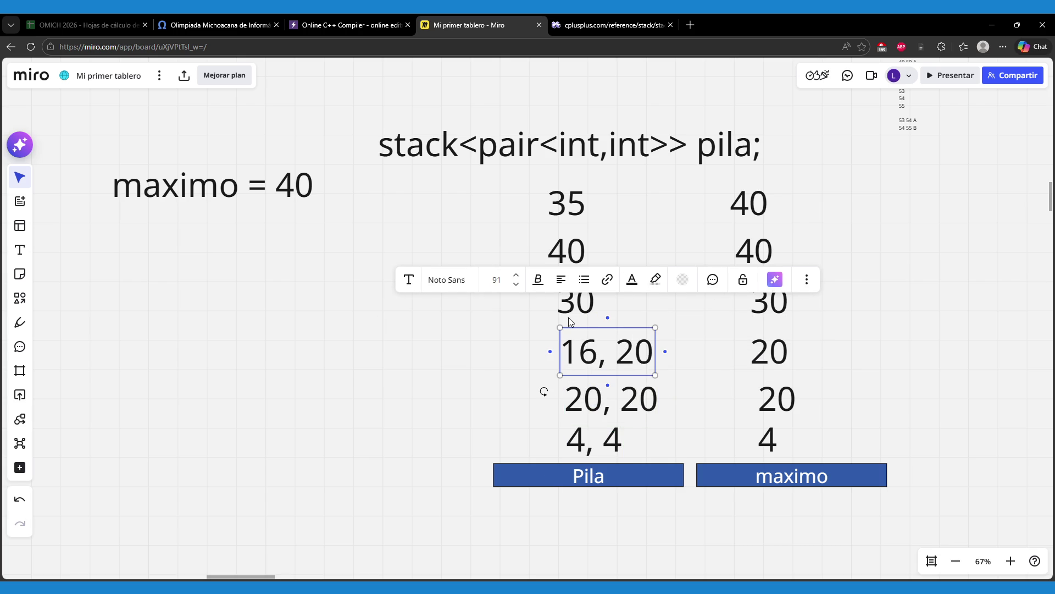
# - Turn the upper Pila values into the pairs 30, 30; 40, 40; and 35, 40
pyautogui.click(593, 305)
pyautogui.doubleClick(594, 305)
pyautogui.write(', 30')
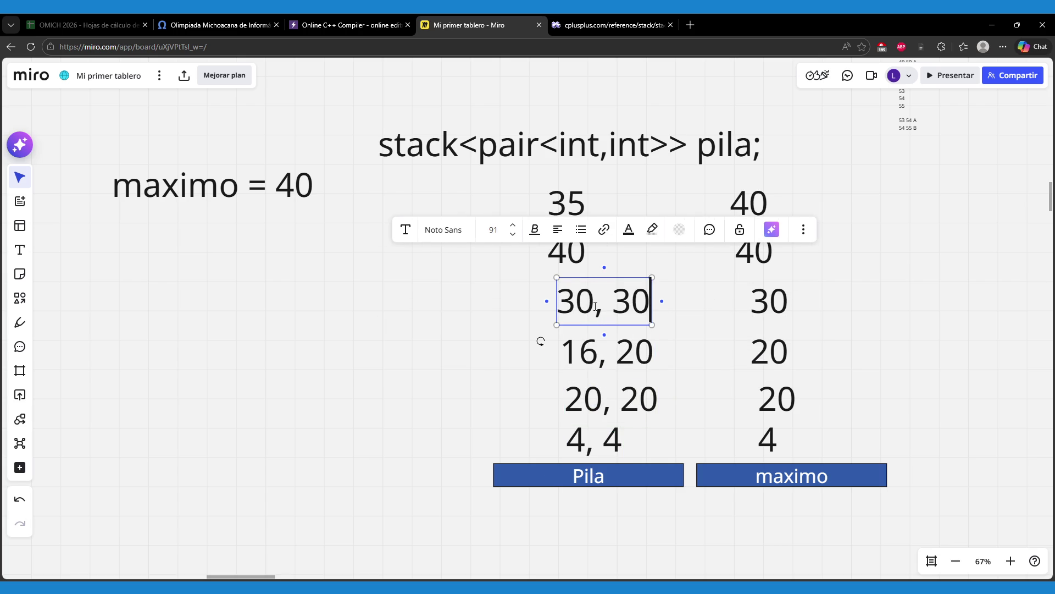
pyautogui.click(571, 257)
pyautogui.click(572, 257)
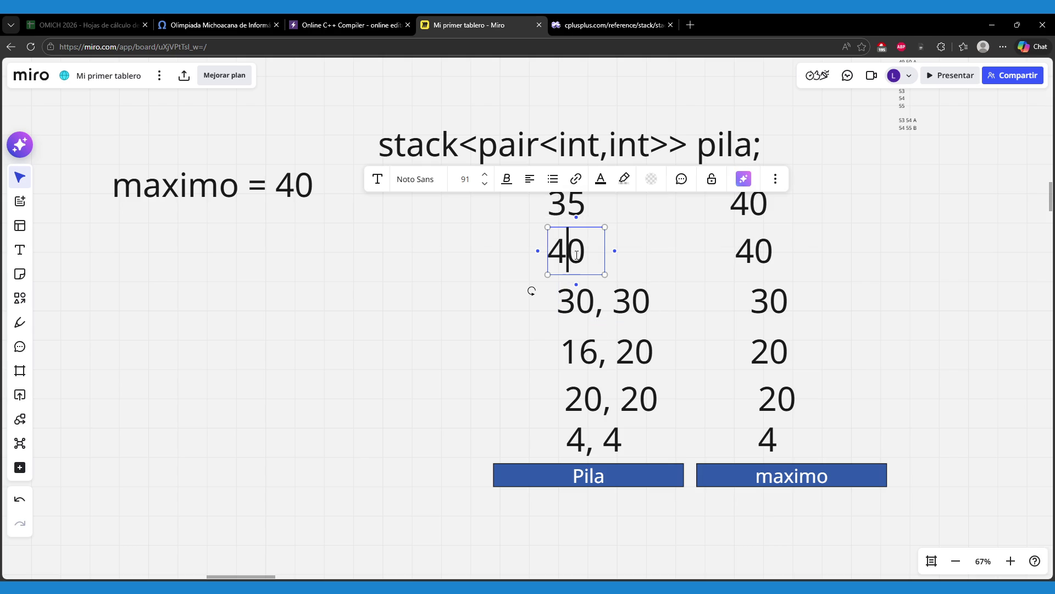
pyautogui.click(584, 252)
pyautogui.write(', 40')
pyautogui.click(566, 207)
pyautogui.click(566, 207)
pyautogui.click(583, 209)
pyautogui.write(', 40')
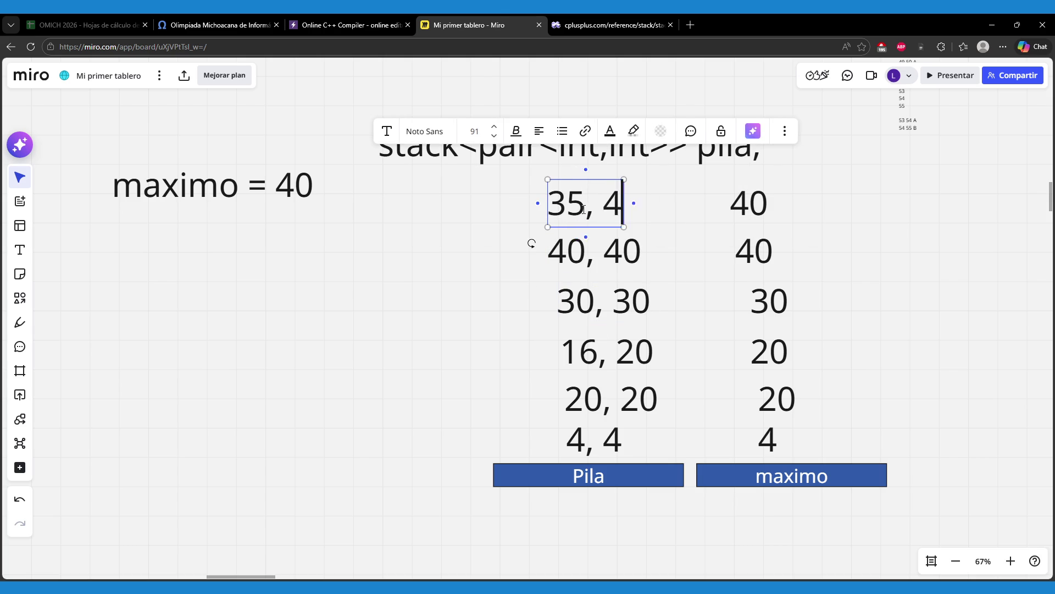
pyautogui.click(730, 225)
pyautogui.moveTo(711, 172)
pyautogui.mouseDown()
pyautogui.moveTo(787, 230)
pyautogui.moveTo(836, 484)
pyautogui.mouseUp()
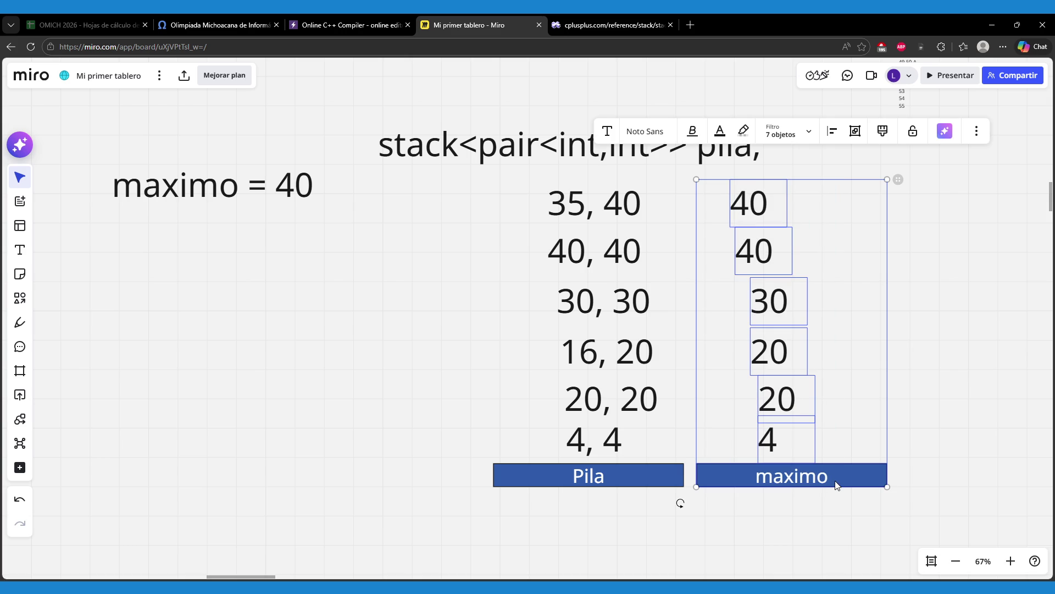
# - Move the maximo column right and shrink it, then pull 35, 40 out of Pila
pyautogui.moveTo(749, 401); pyautogui.dragTo(852, 407)
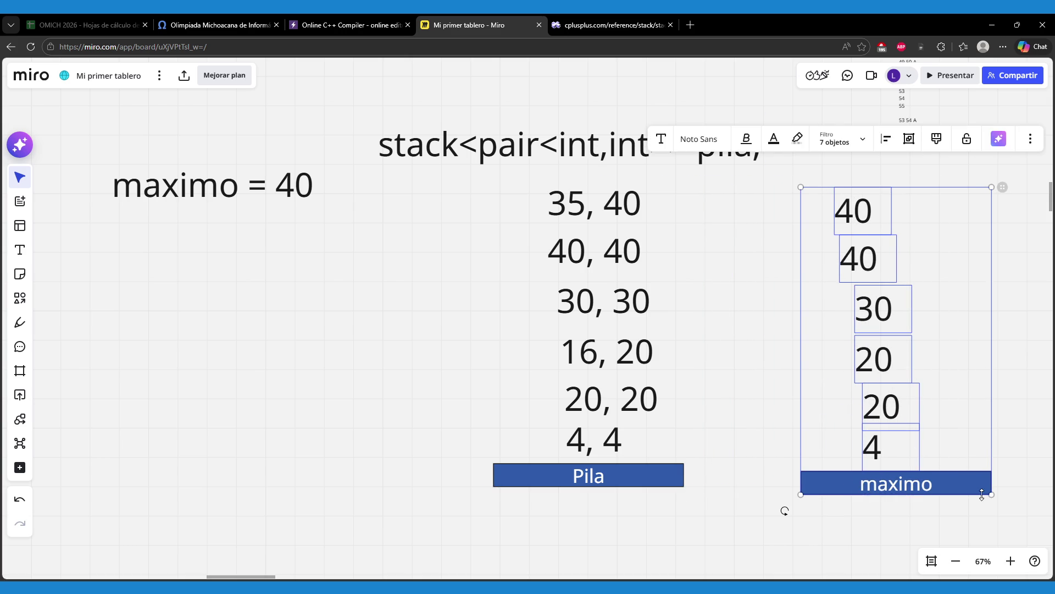
pyautogui.moveTo(989, 495); pyautogui.dragTo(907, 447)
pyautogui.click(737, 370)
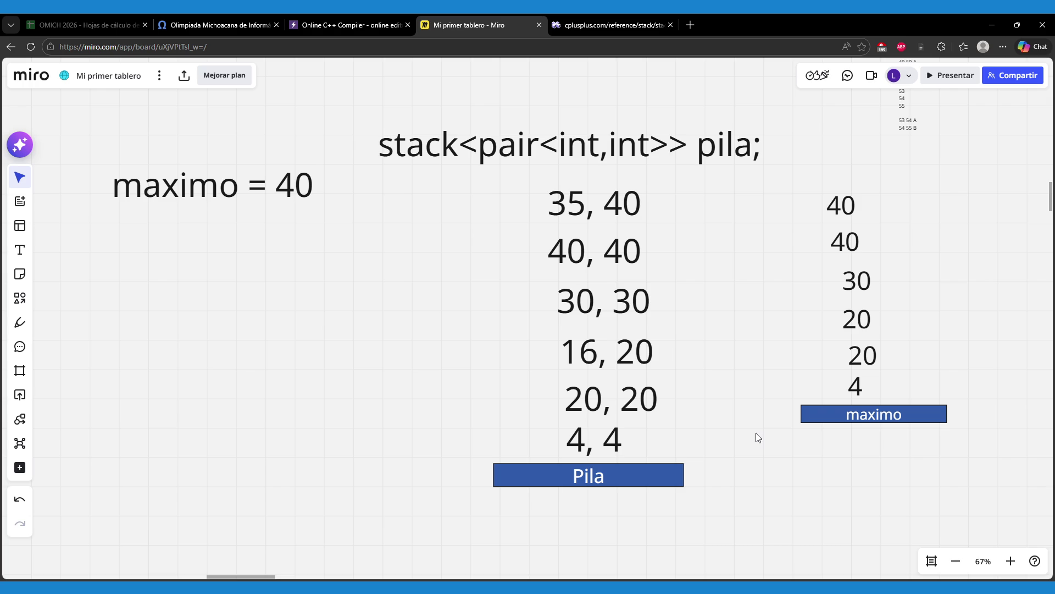
pyautogui.click(613, 209)
pyautogui.moveTo(613, 208)
pyautogui.mouseDown()
pyautogui.moveTo(374, 311)
pyautogui.moveTo(451, 310)
pyautogui.mouseUp()
# - Place 35, 40, then 40, 40 and 30, 30 in a left column below maximo = 40
pyautogui.click(374, 311)
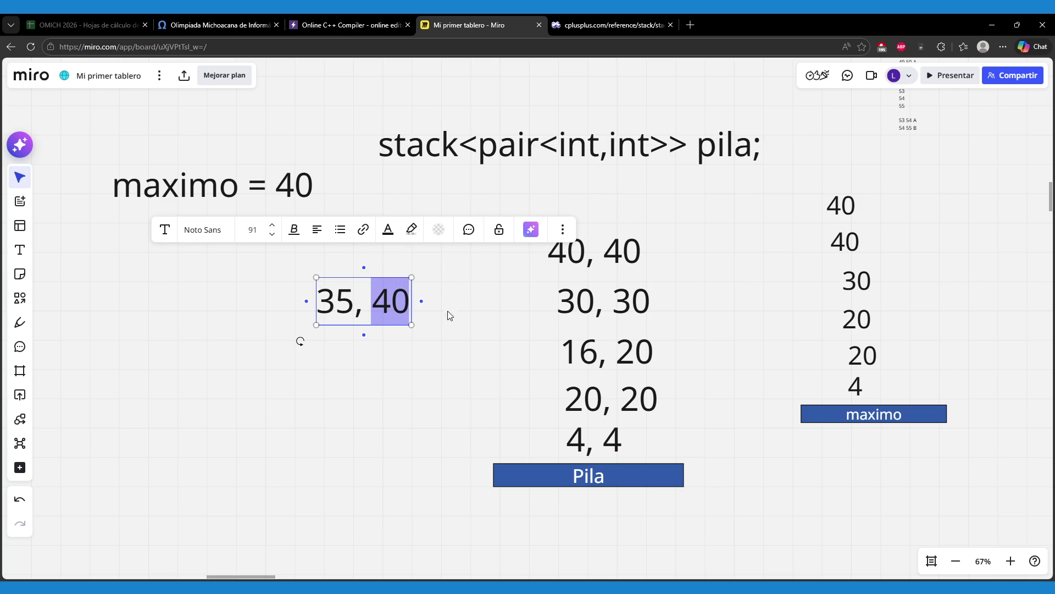
pyautogui.click(377, 335)
pyautogui.moveTo(362, 317)
pyautogui.mouseDown()
pyautogui.moveTo(622, 209)
pyautogui.moveTo(311, 249)
pyautogui.moveTo(270, 272)
pyautogui.mouseUp()
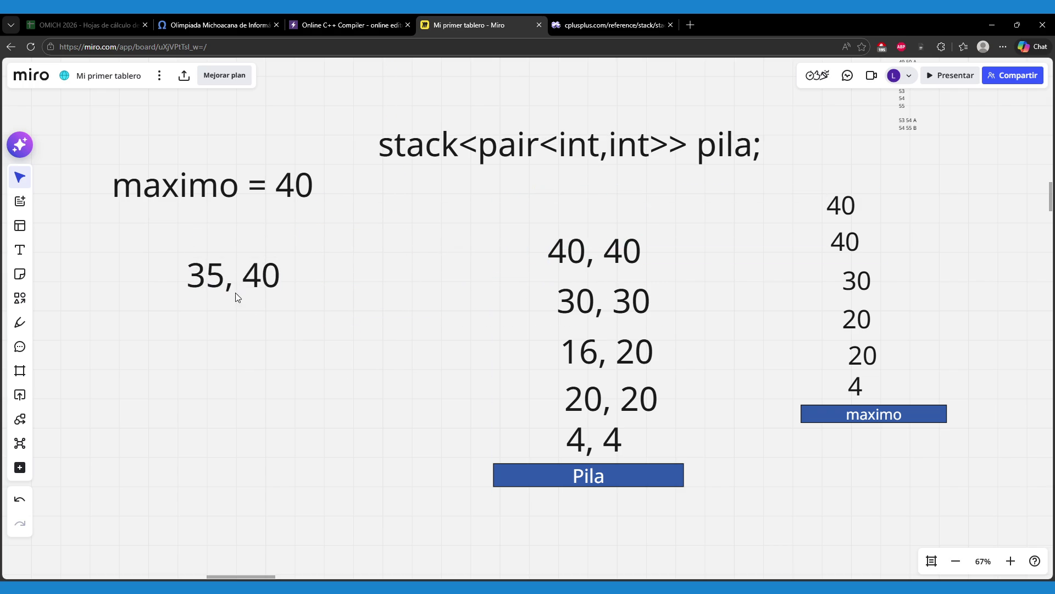
pyautogui.doubleClick(616, 251)
pyautogui.moveTo(617, 251); pyautogui.dragTo(666, 259)
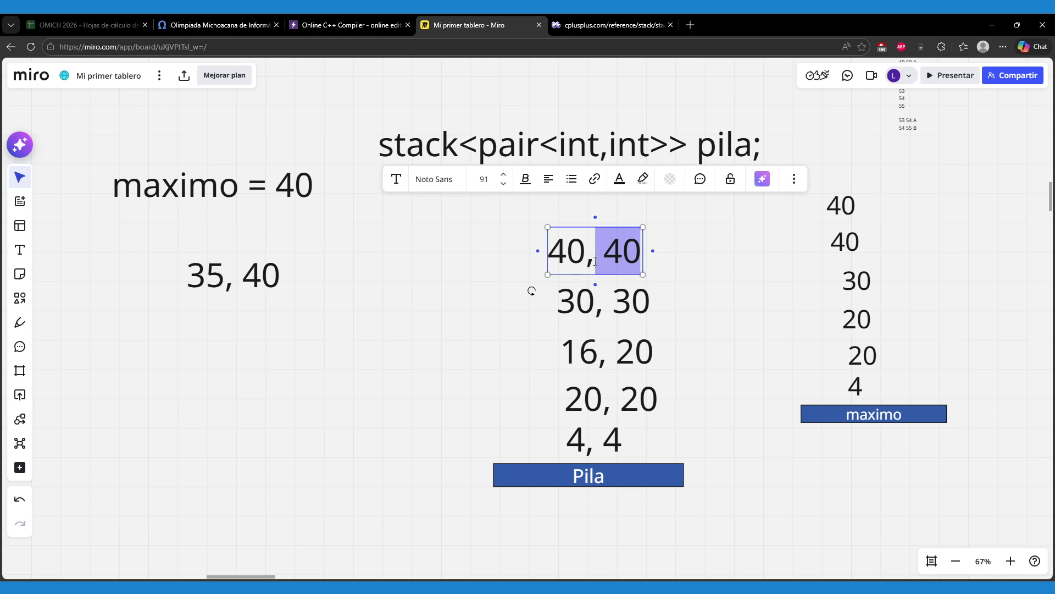
pyautogui.moveTo(553, 261)
pyautogui.mouseDown()
pyautogui.moveTo(505, 280)
pyautogui.moveTo(186, 332)
pyautogui.mouseUp()
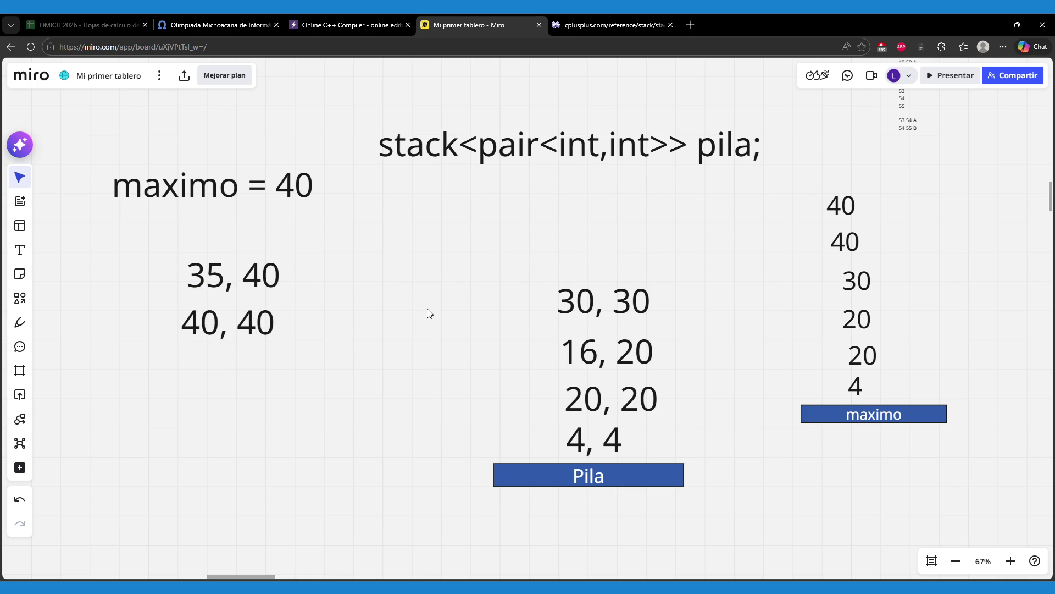
pyautogui.doubleClick(604, 305)
pyautogui.moveTo(604, 306); pyautogui.dragTo(671, 308)
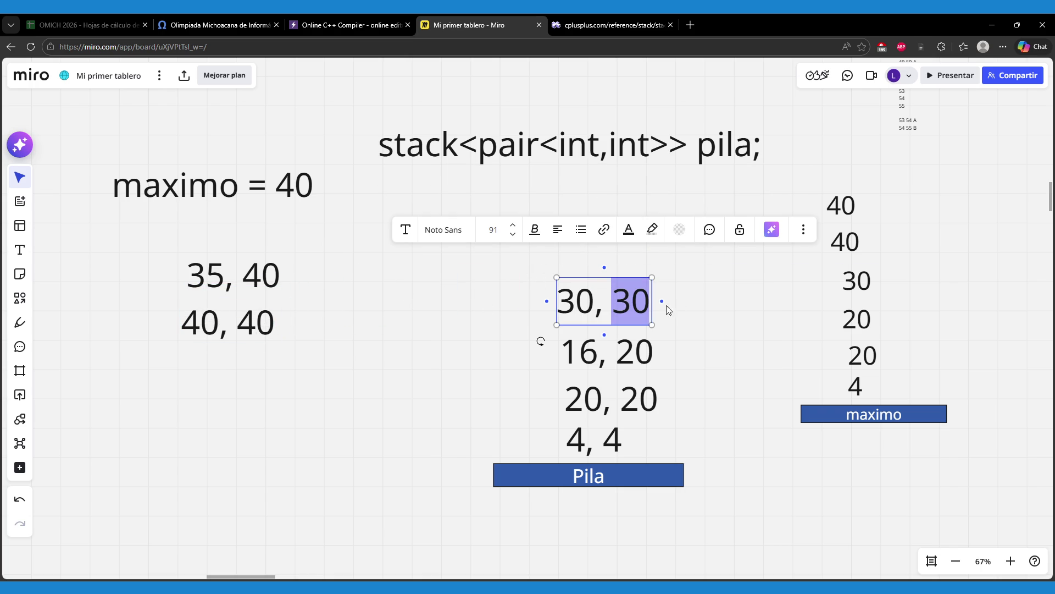
pyautogui.moveTo(565, 318); pyautogui.dragTo(195, 386)
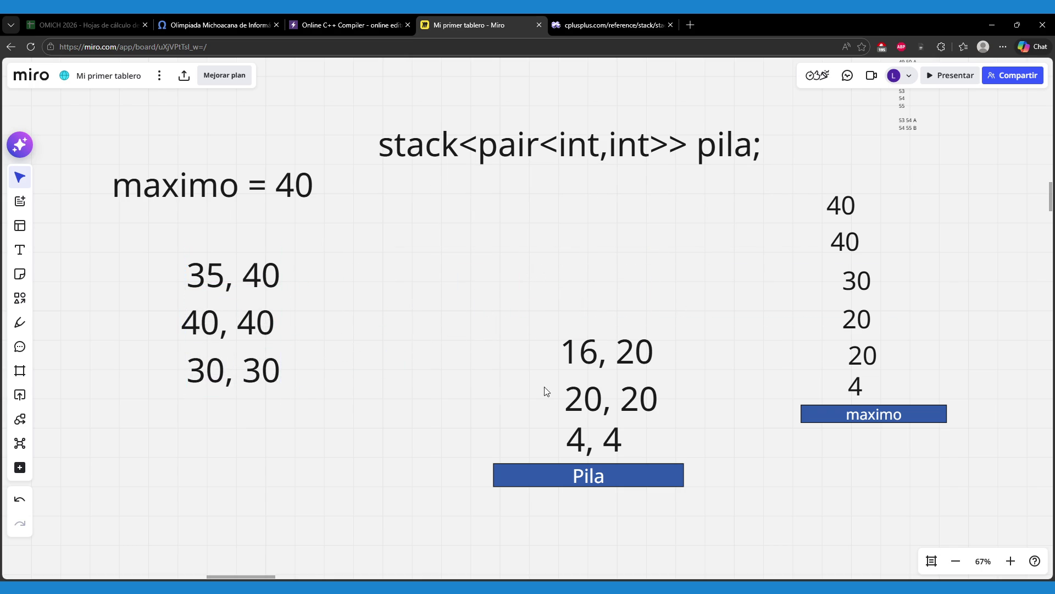
# - Pop 16, 20 and 20, 20 into the left column, then push 20, 20 back above 4, 4
pyautogui.click(622, 359)
pyautogui.doubleClick(623, 358)
pyautogui.moveTo(617, 354); pyautogui.dragTo(711, 350)
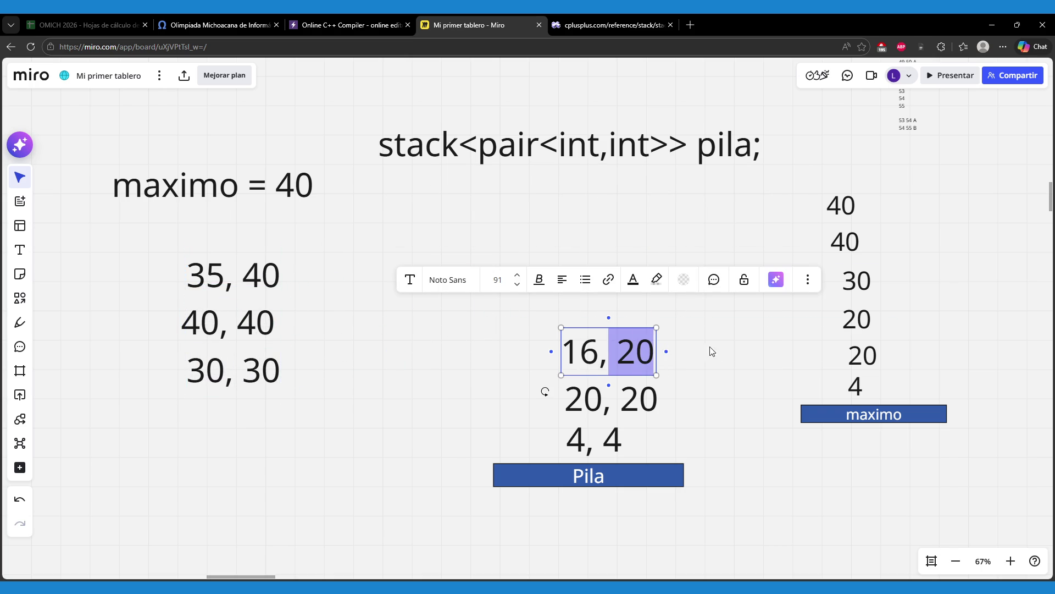
pyautogui.click(728, 352)
pyautogui.moveTo(591, 364); pyautogui.dragTo(217, 426)
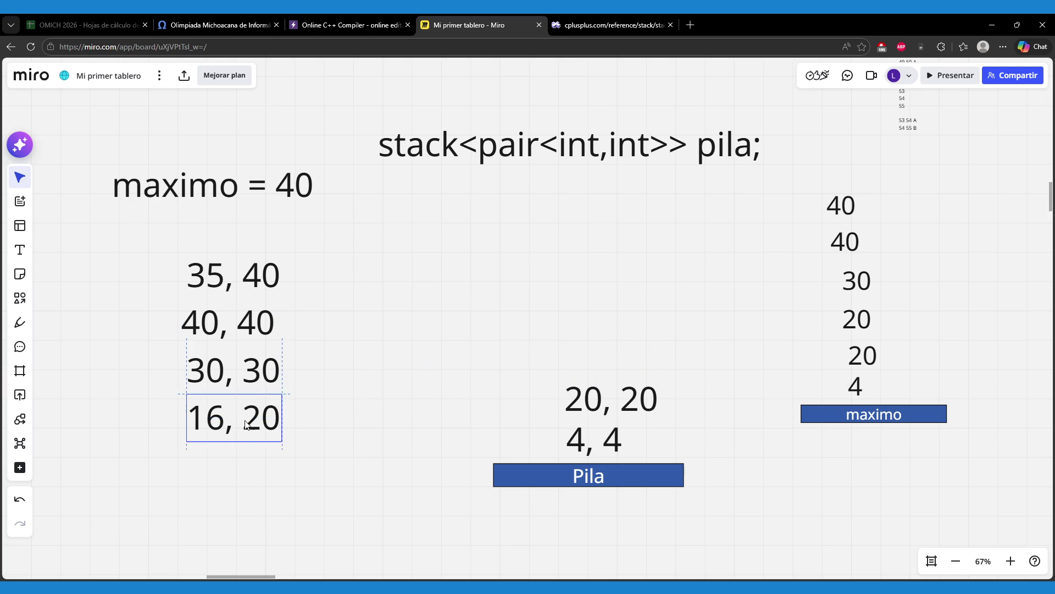
pyautogui.click(572, 419)
pyautogui.click(618, 404)
pyautogui.moveTo(618, 404); pyautogui.dragTo(698, 408)
pyautogui.click(724, 449)
pyautogui.moveTo(610, 400); pyautogui.dragTo(230, 463)
pyautogui.moveTo(609, 440)
pyautogui.mouseDown()
pyautogui.moveTo(267, 504)
pyautogui.moveTo(537, 463)
pyautogui.moveTo(602, 437)
pyautogui.mouseUp()
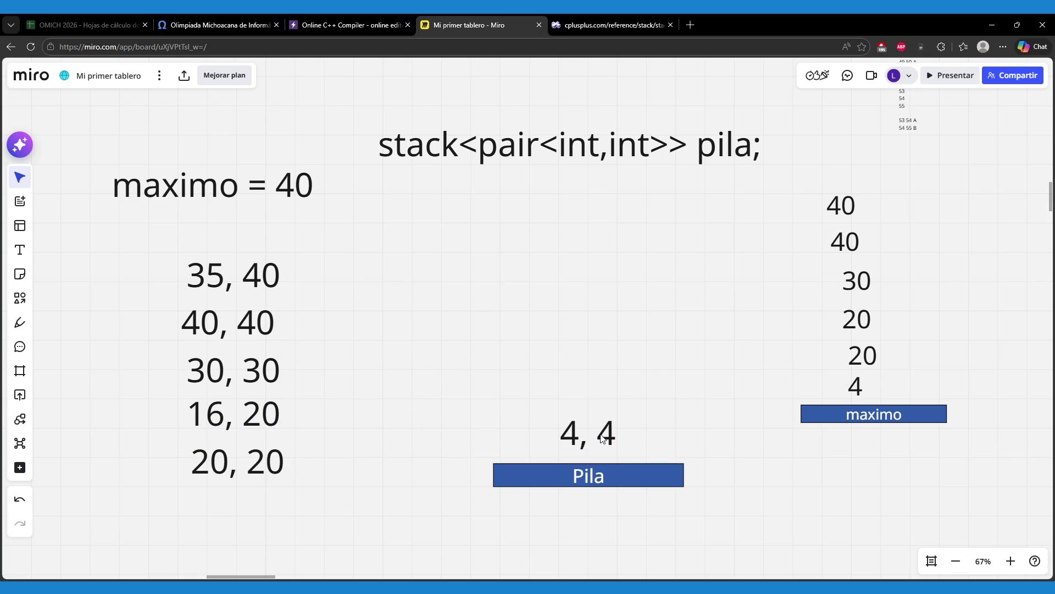
pyautogui.moveTo(265, 457)
pyautogui.mouseDown()
pyautogui.moveTo(469, 426)
pyautogui.moveTo(609, 384)
pyautogui.mouseUp()
# - Push 16, 20, then 30, 30, 40, 40 and 35, 40 back onto Pila in order
pyautogui.moveTo(253, 416); pyautogui.dragTo(608, 346)
pyautogui.moveTo(226, 380)
pyautogui.mouseDown()
pyautogui.moveTo(388, 359)
pyautogui.moveTo(572, 302)
pyautogui.moveTo(587, 307)
pyautogui.moveTo(579, 313)
pyautogui.mouseUp()
pyautogui.moveTo(207, 319)
pyautogui.mouseDown()
pyautogui.moveTo(526, 279)
pyautogui.moveTo(568, 260)
pyautogui.mouseUp()
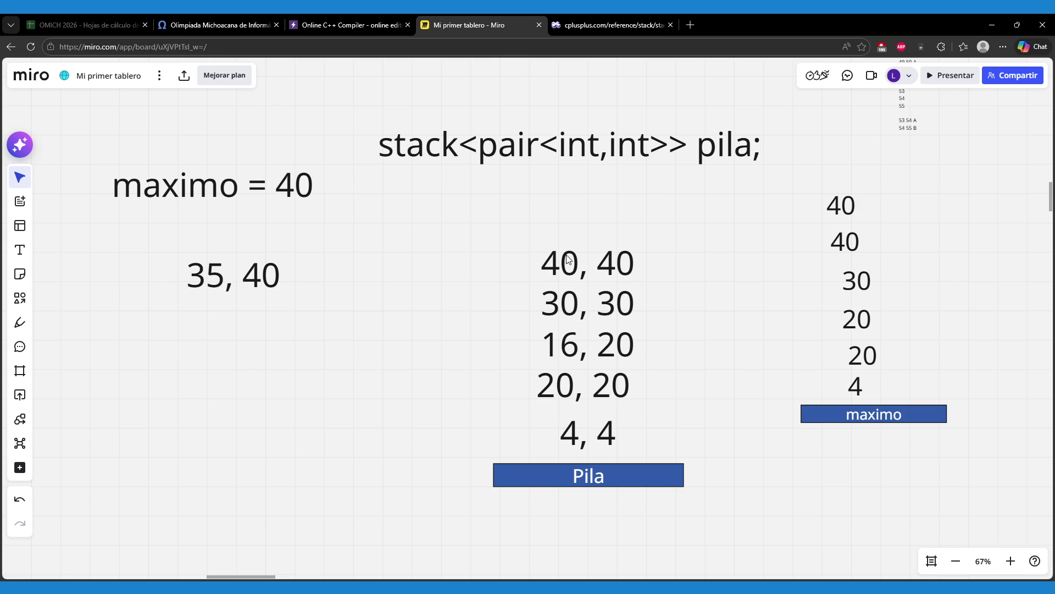
pyautogui.moveTo(238, 276)
pyautogui.mouseDown()
pyautogui.moveTo(368, 247)
pyautogui.moveTo(594, 222)
pyautogui.mouseUp()
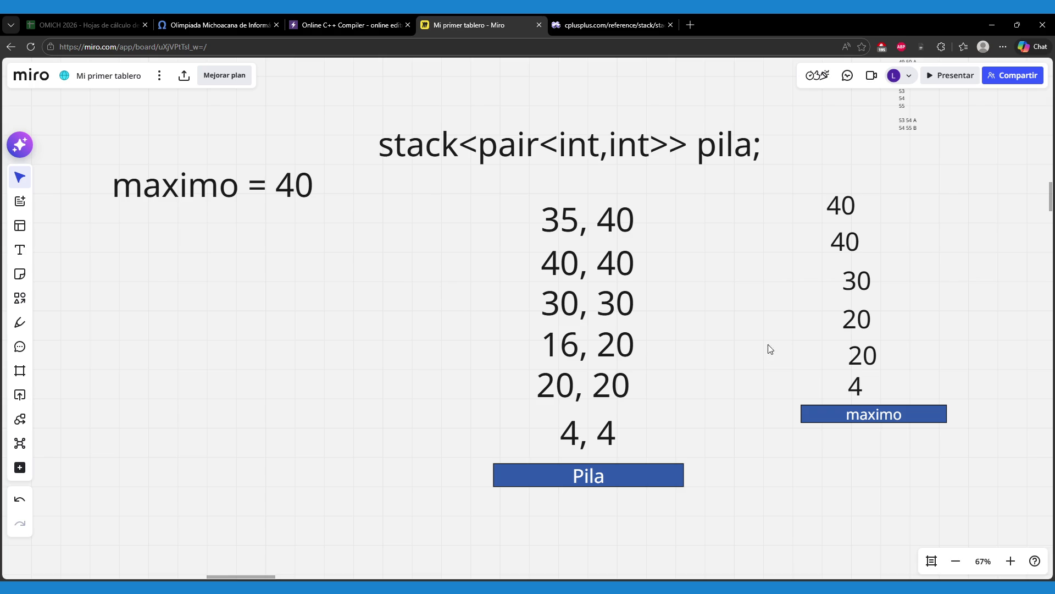
# - Shrink the maximo column with its label and shift it slightly right
pyautogui.moveTo(802, 455)
pyautogui.mouseDown()
pyautogui.moveTo(850, 378)
pyautogui.moveTo(902, 190)
pyautogui.mouseUp()
pyautogui.moveTo(947, 422); pyautogui.dragTo(910, 361)
pyautogui.moveTo(890, 308); pyautogui.dragTo(907, 306)
# - Deselect the resized maximo column and select the 35, 40 pair on top of Pila
pyautogui.click(843, 441)
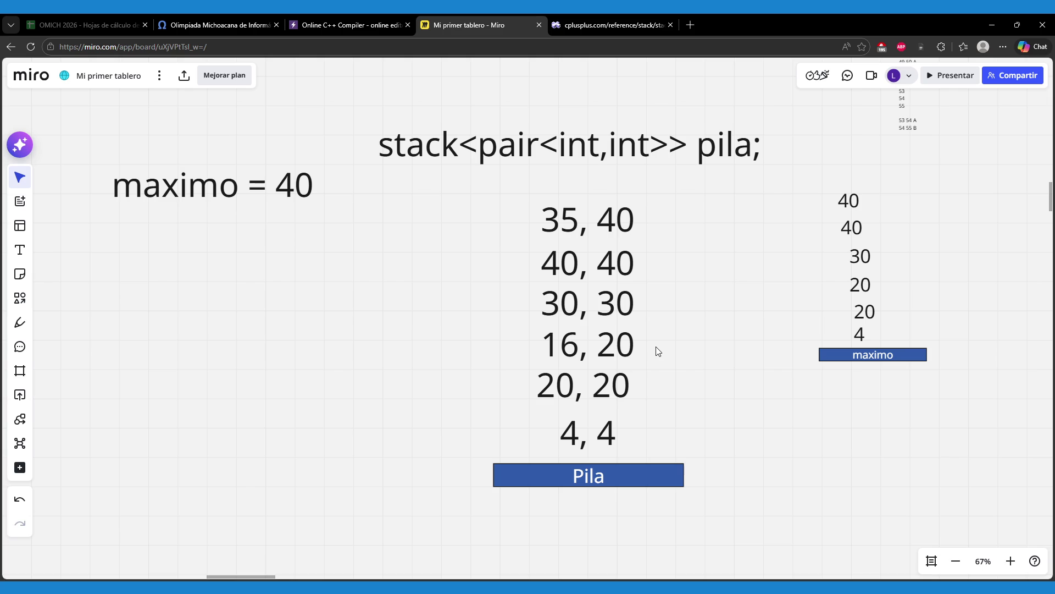
pyautogui.click(584, 233)
# - Move all six pairs into a left column under maximo = 40 and duplicate 4, 4
pyautogui.moveTo(585, 218); pyautogui.dragTo(543, 217)
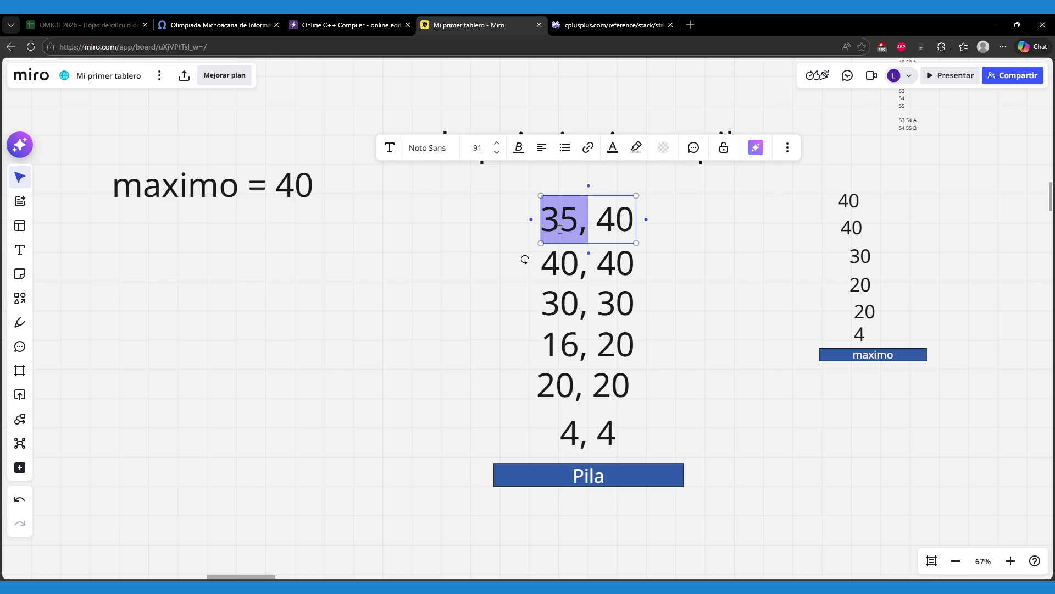
pyautogui.click(444, 330)
pyautogui.moveTo(475, 196)
pyautogui.mouseDown()
pyautogui.moveTo(598, 374)
pyautogui.moveTo(625, 437)
pyautogui.mouseUp()
pyautogui.moveTo(598, 335); pyautogui.dragTo(223, 363)
pyautogui.click(357, 388)
pyautogui.click(237, 468)
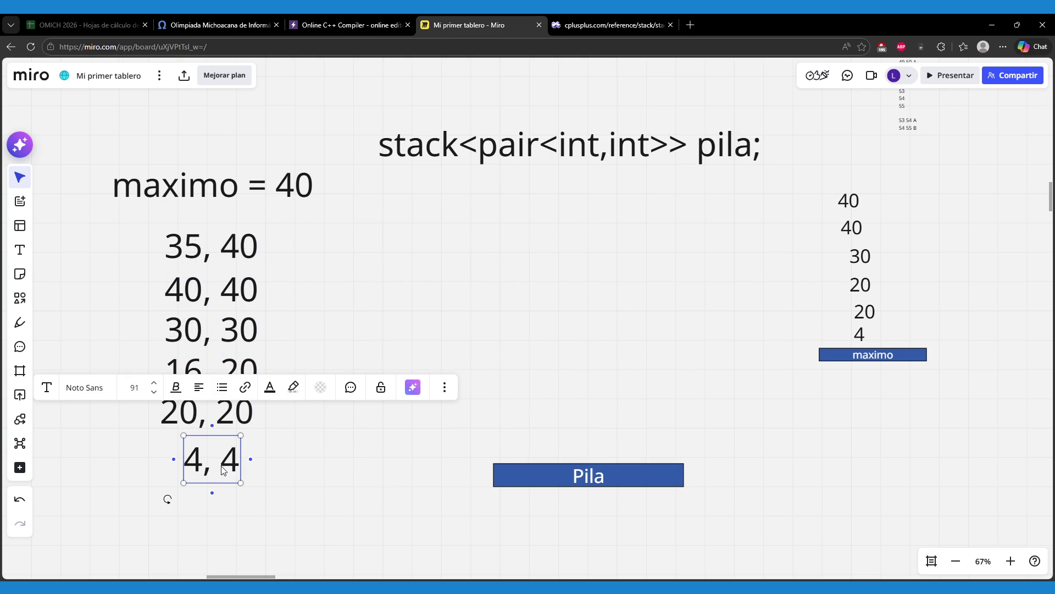
pyautogui.hotkey('ctrl', 'd')
# - Place the copy of 4, 4 on Pila and trim it to the single value 4
pyautogui.moveTo(286, 467); pyautogui.dragTo(681, 434)
pyautogui.click(603, 437)
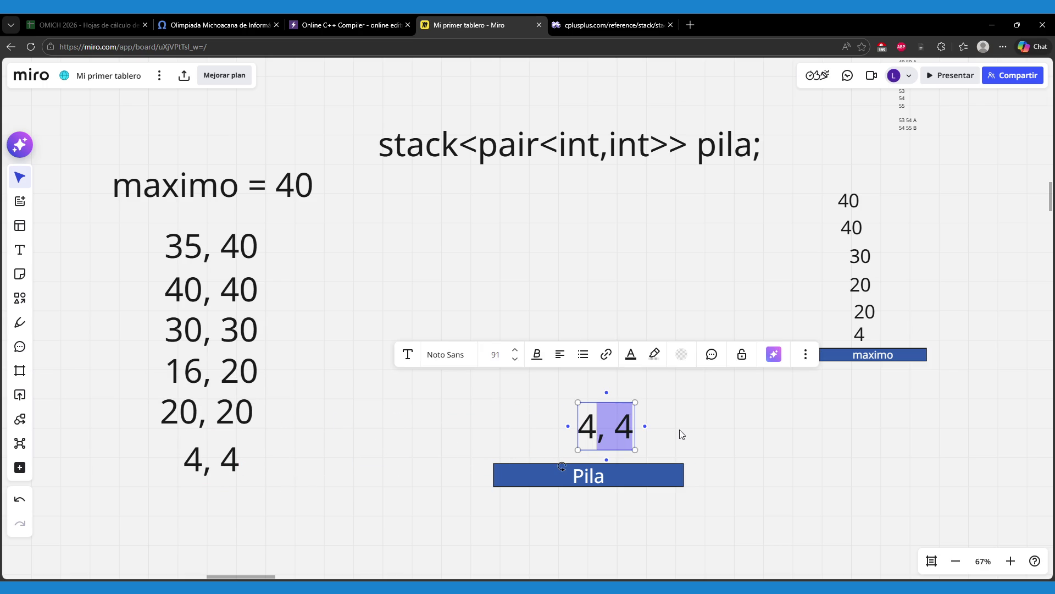
pyautogui.press('BackSpace')
pyautogui.click(753, 460)
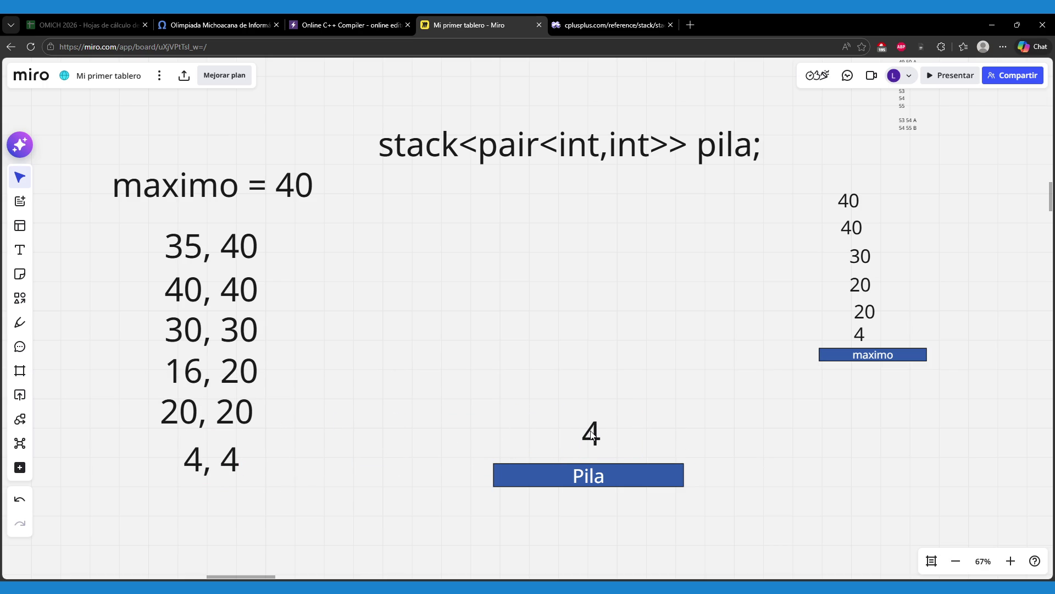
# - Duplicate 20, 20 onto Pila above the 4 and trim it to 20
pyautogui.click(231, 421)
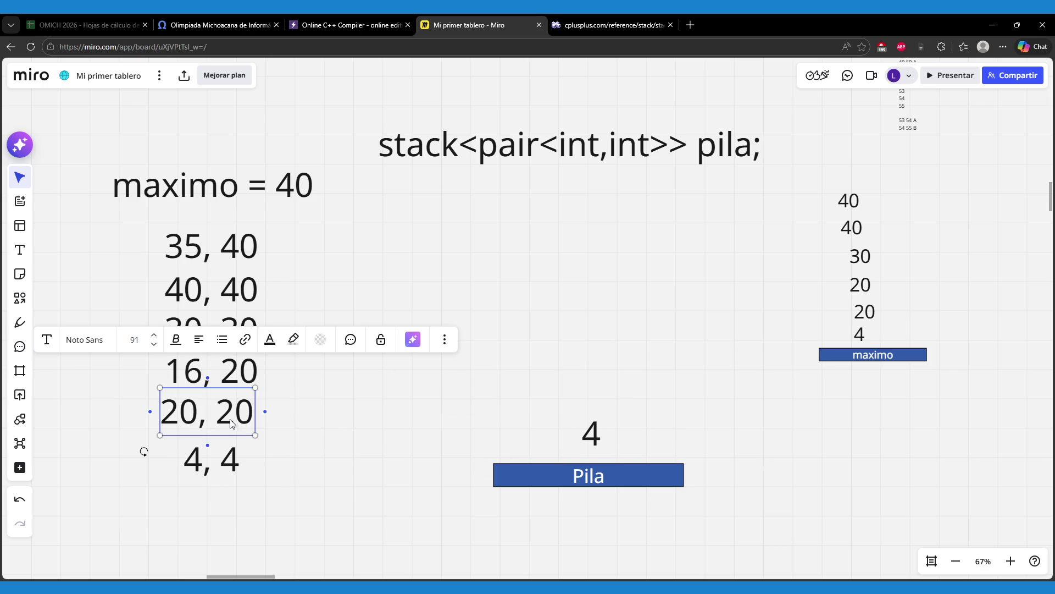
pyautogui.hotkey('ctrl', 'd')
pyautogui.moveTo(318, 415)
pyautogui.mouseDown()
pyautogui.moveTo(349, 439)
pyautogui.moveTo(559, 363)
pyautogui.moveTo(603, 387)
pyautogui.moveTo(552, 389)
pyautogui.mouseUp()
pyautogui.doubleClick(604, 393)
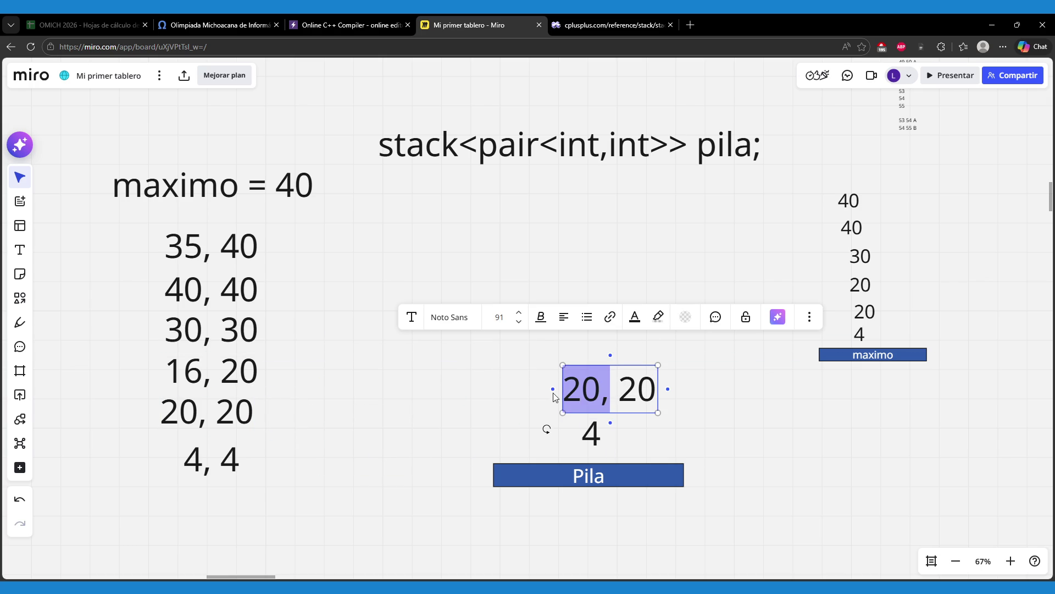
pyautogui.click(775, 442)
pyautogui.doubleClick(591, 439)
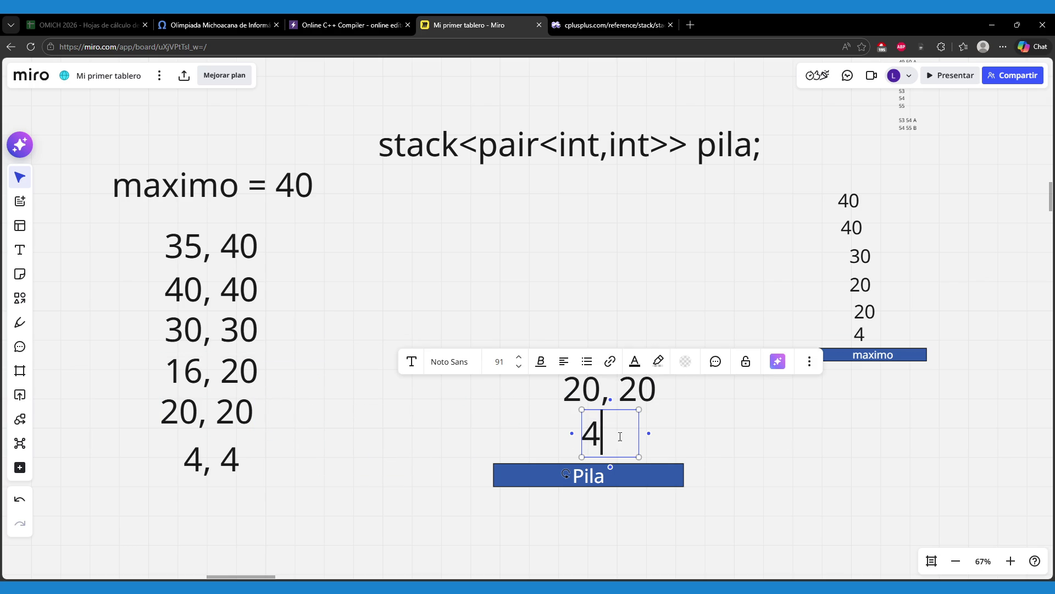
pyautogui.moveTo(619, 437); pyautogui.dragTo(571, 437)
pyautogui.click(581, 391)
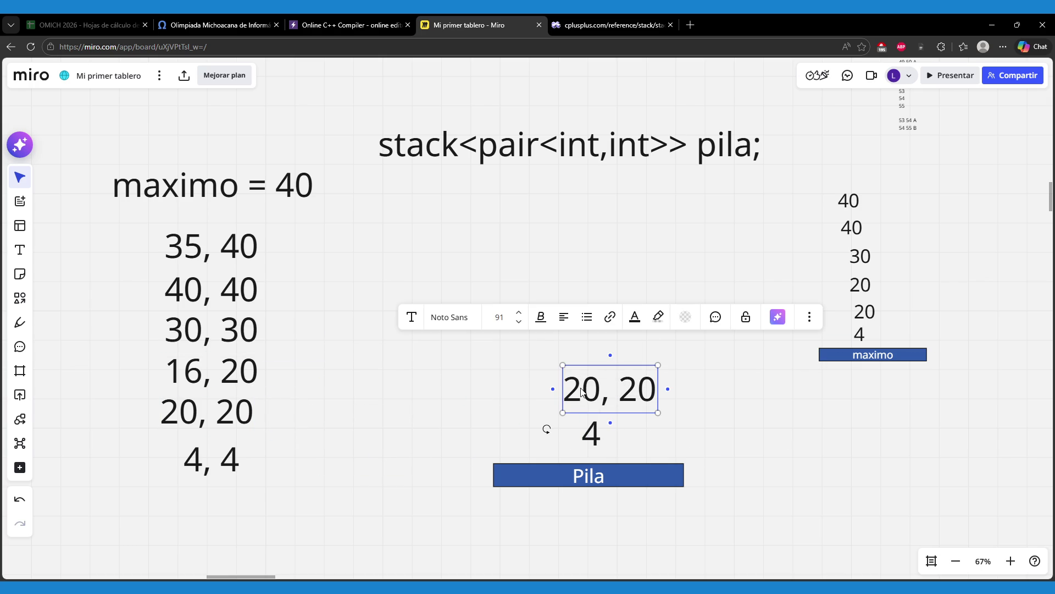
pyautogui.moveTo(606, 393); pyautogui.dragTo(685, 394)
pyautogui.click(613, 400)
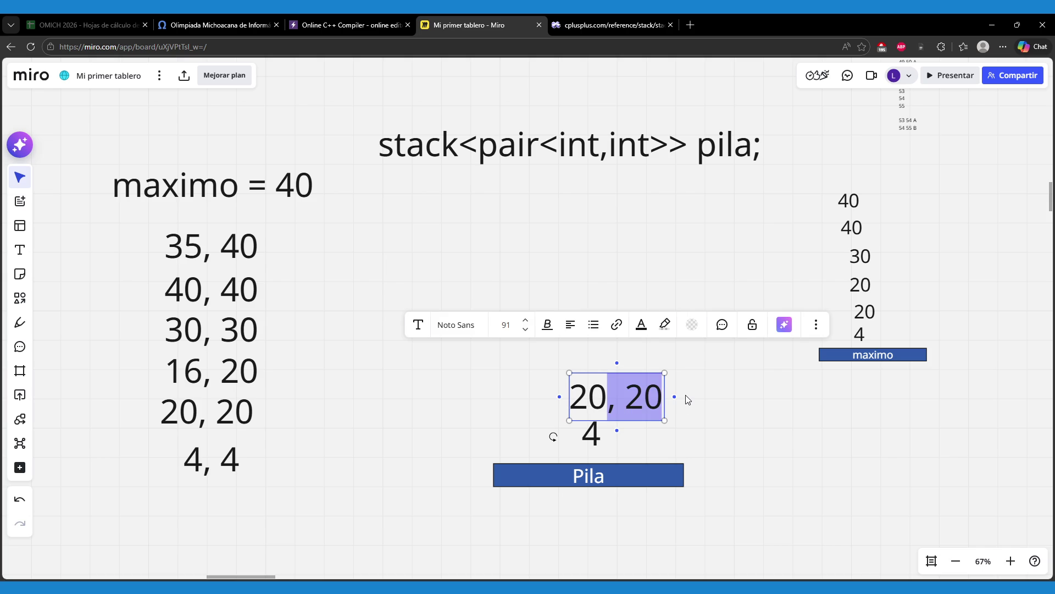
pyautogui.press('BackSpace')
pyautogui.click(760, 450)
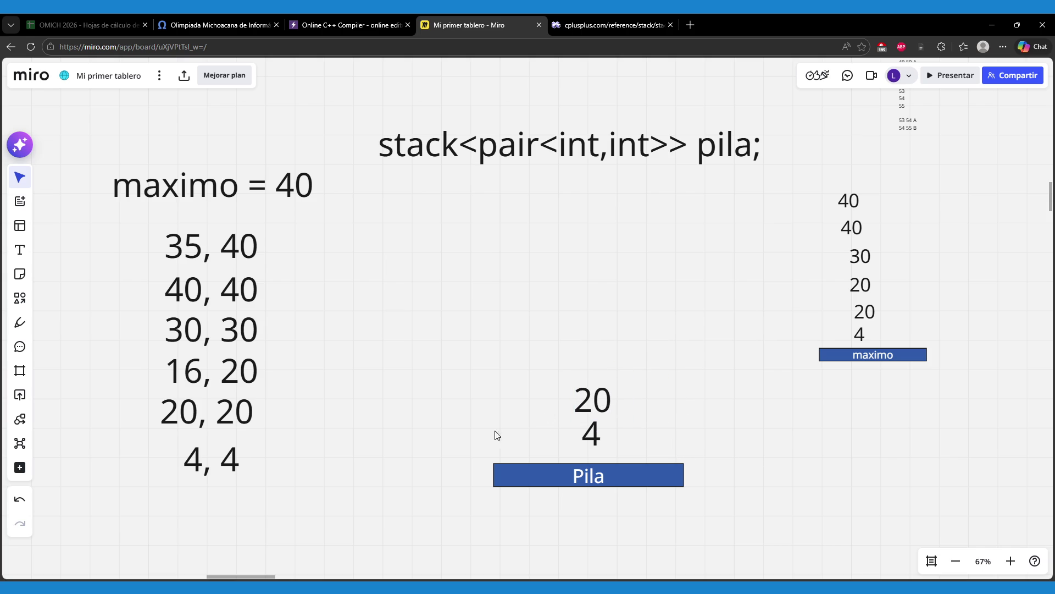
pyautogui.moveTo(224, 421); pyautogui.dragTo(228, 421)
# - Duplicate 16, 20 onto Pila and change it to the single value 20
pyautogui.click(236, 380)
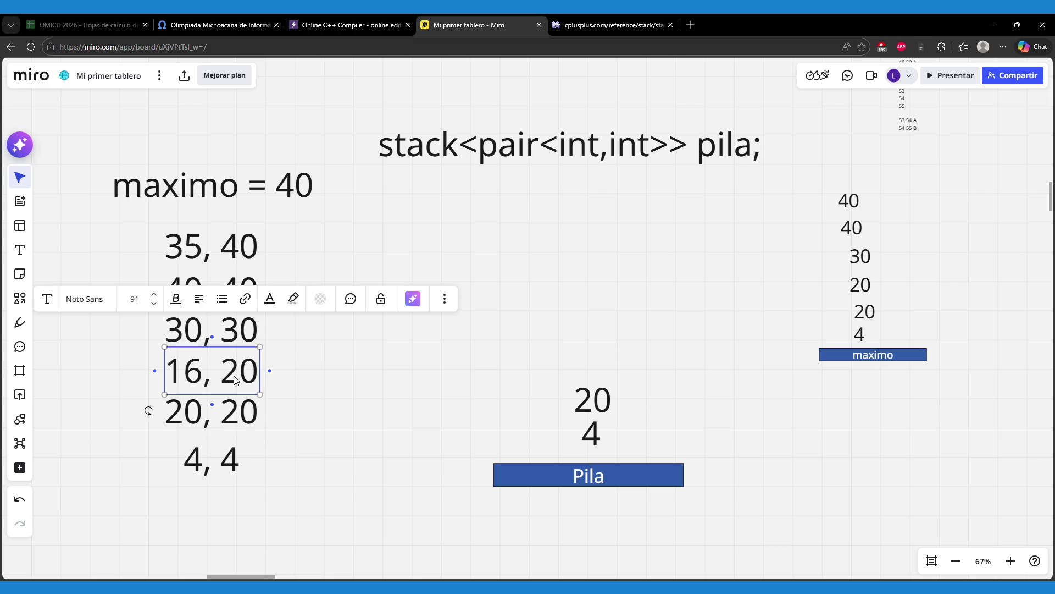
pyautogui.hotkey('ctrl', 'd')
pyautogui.moveTo(347, 385); pyautogui.dragTo(639, 372)
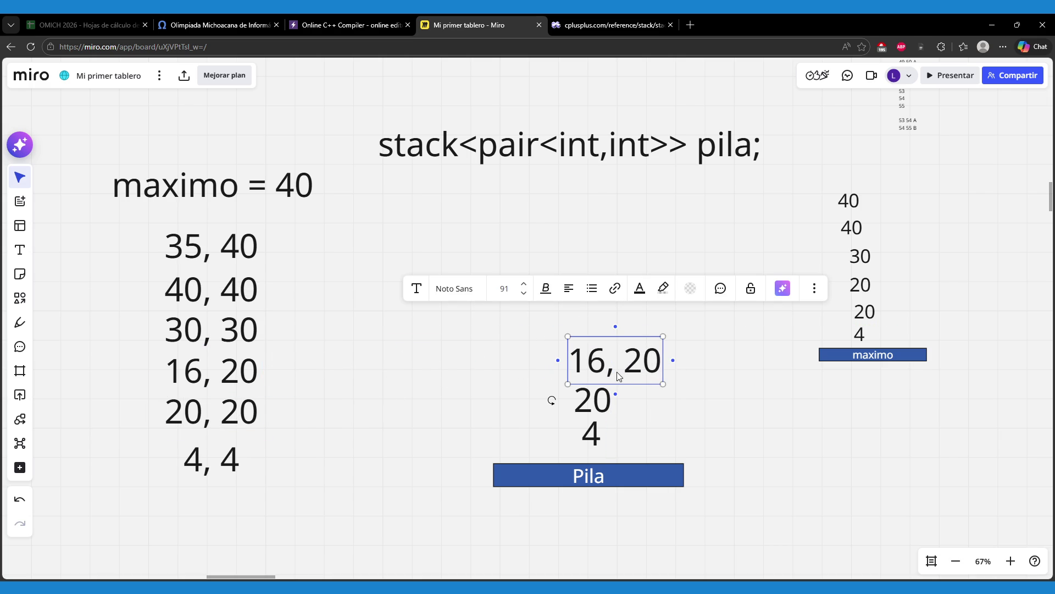
pyautogui.click(601, 365)
pyautogui.moveTo(615, 369); pyautogui.dragTo(674, 366)
pyautogui.press('BackSpace')
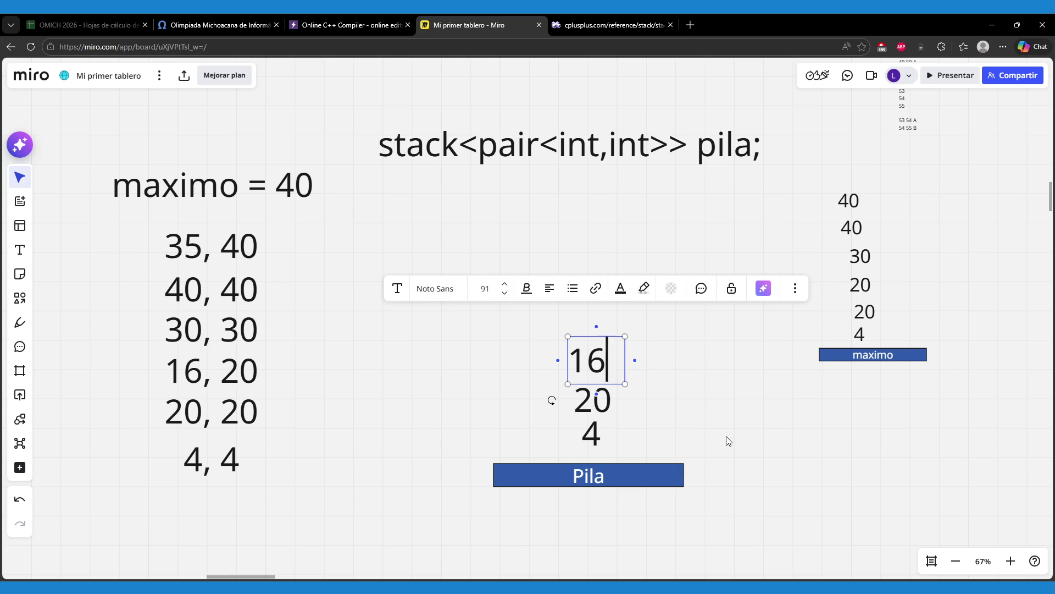
pyautogui.click(728, 440)
pyautogui.click(588, 369)
pyautogui.click(606, 373)
pyautogui.moveTo(606, 373); pyautogui.dragTo(558, 362)
pyautogui.write('20')
pyautogui.click(463, 357)
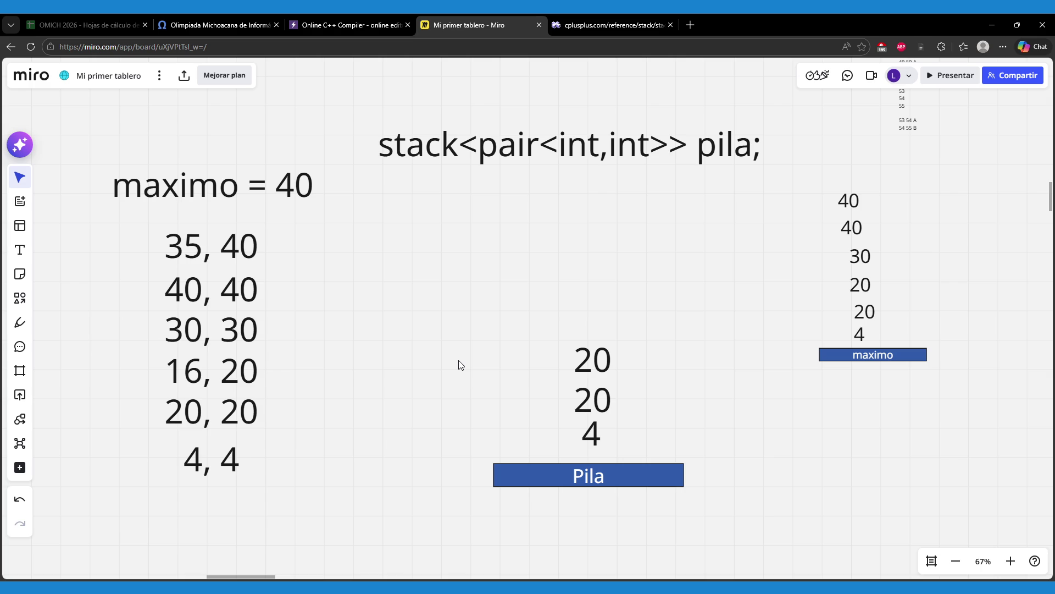
pyautogui.click(242, 17)
pyautogui.scroll(5, 233, 339)
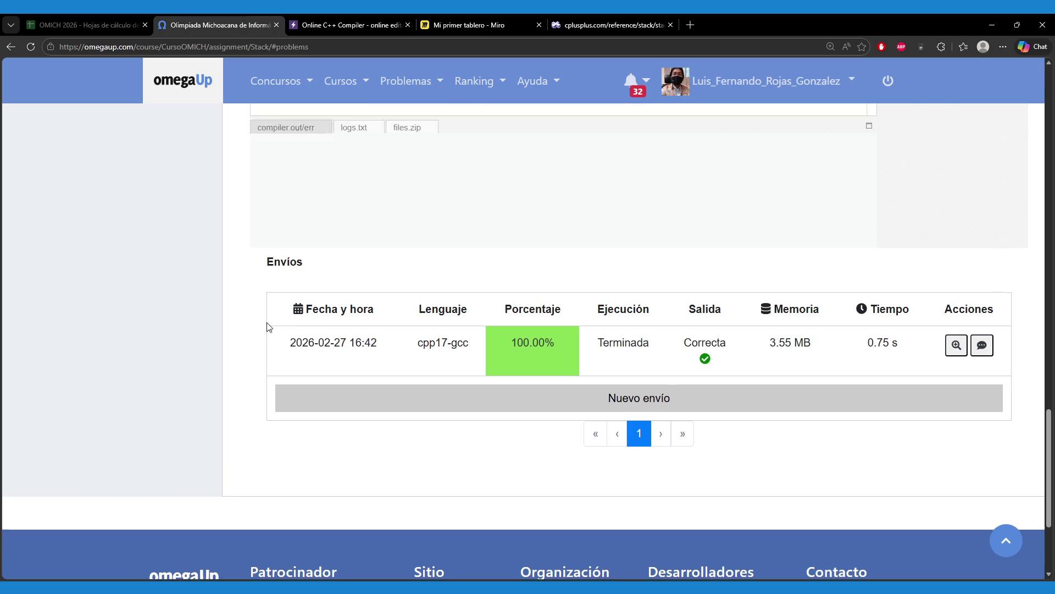
pyautogui.scroll(10, 233, 339)
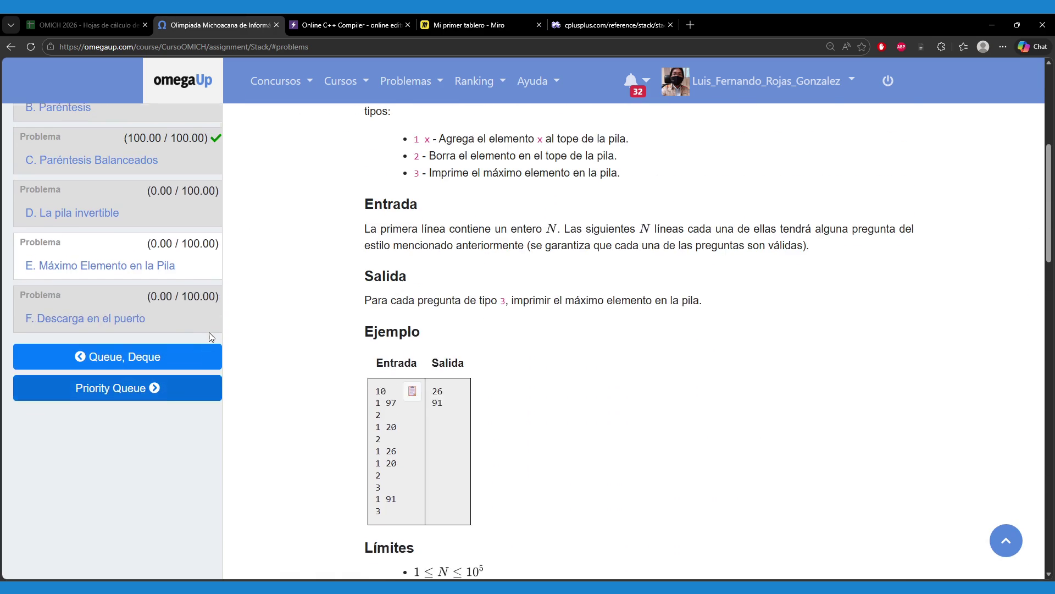
pyautogui.scroll(1, 301, 343)
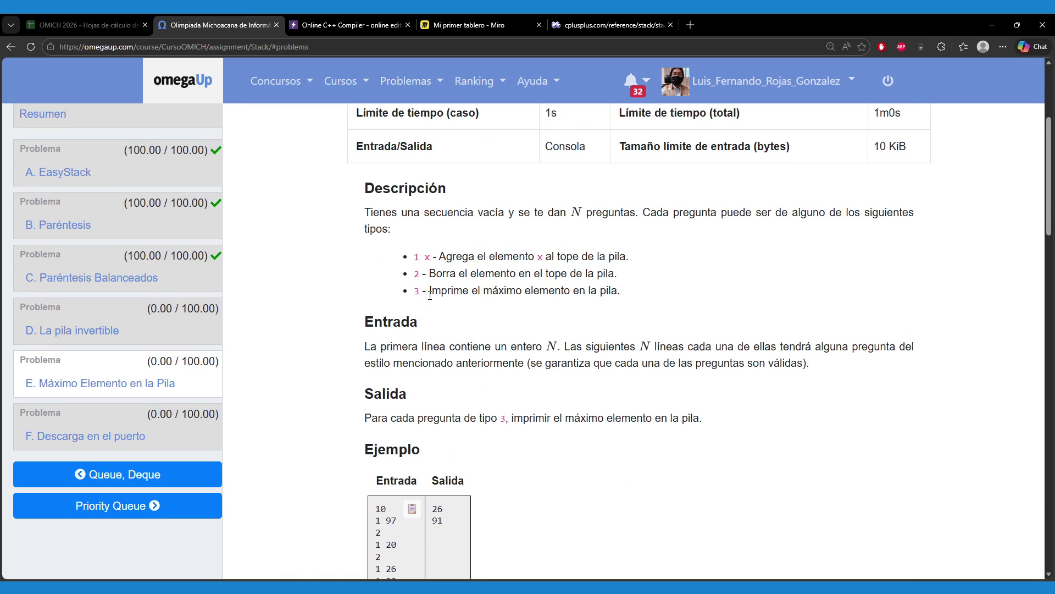
pyautogui.moveTo(423, 290); pyautogui.dragTo(641, 294)
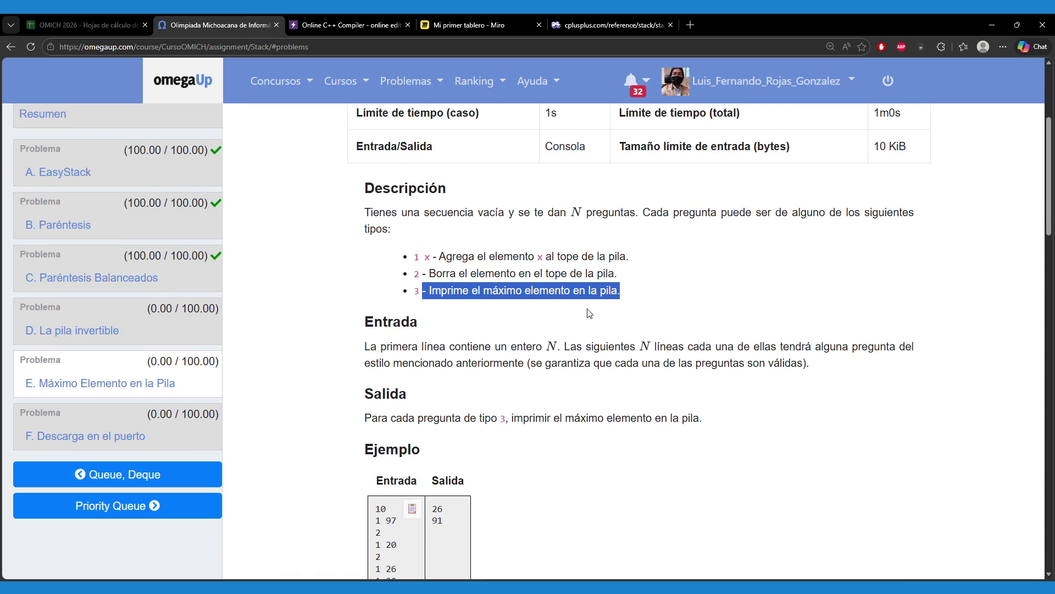
pyautogui.click(337, 25)
pyautogui.click(470, 25)
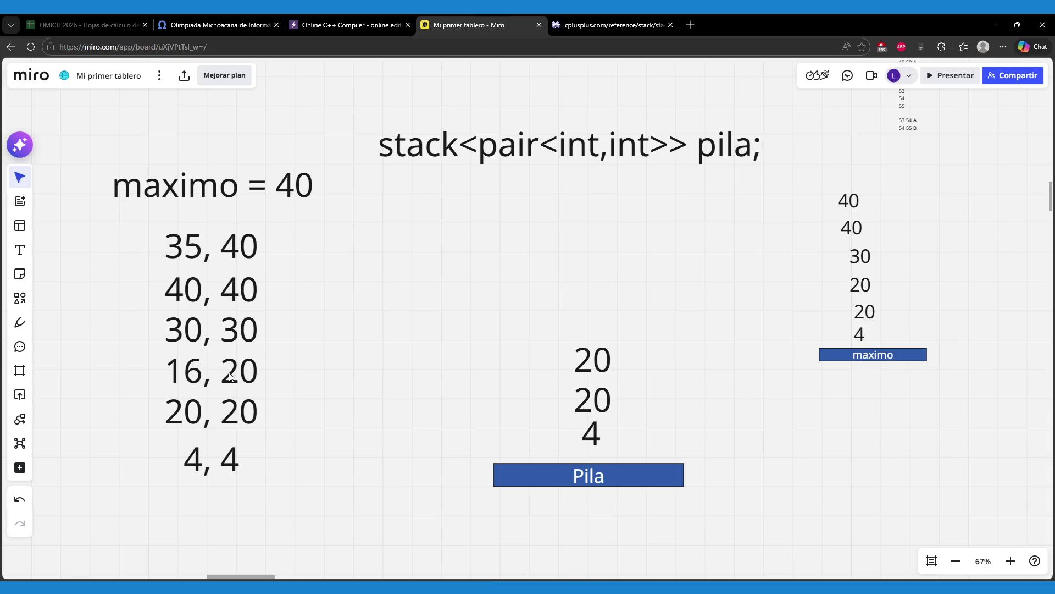
# - Duplicate 30, 30 onto Pila above the top 20 and trim it to 30
pyautogui.click(220, 341)
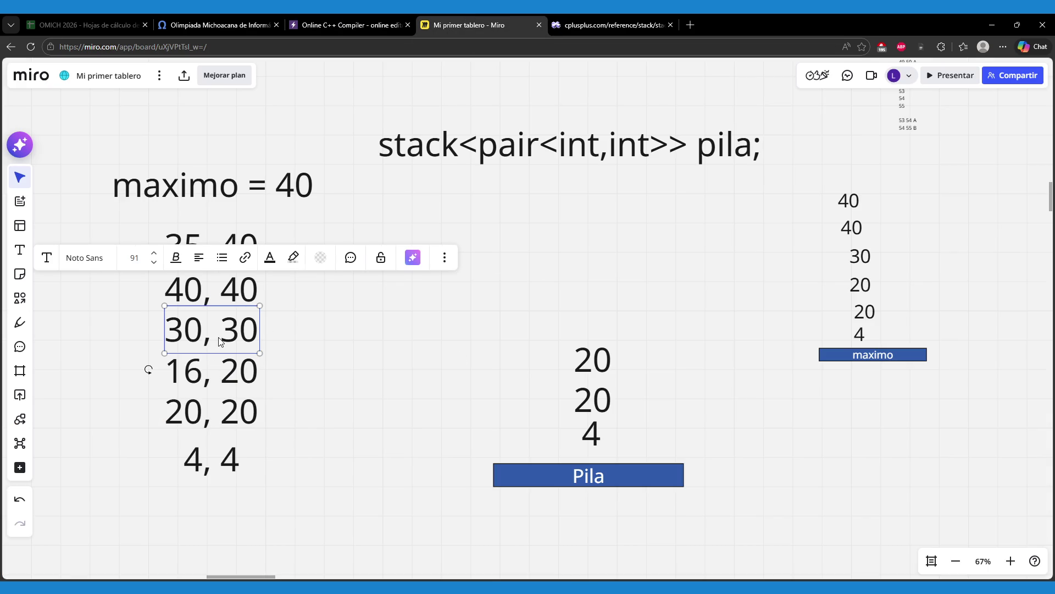
pyautogui.hotkey('ctrl', 'd')
pyautogui.moveTo(302, 337); pyautogui.dragTo(602, 326)
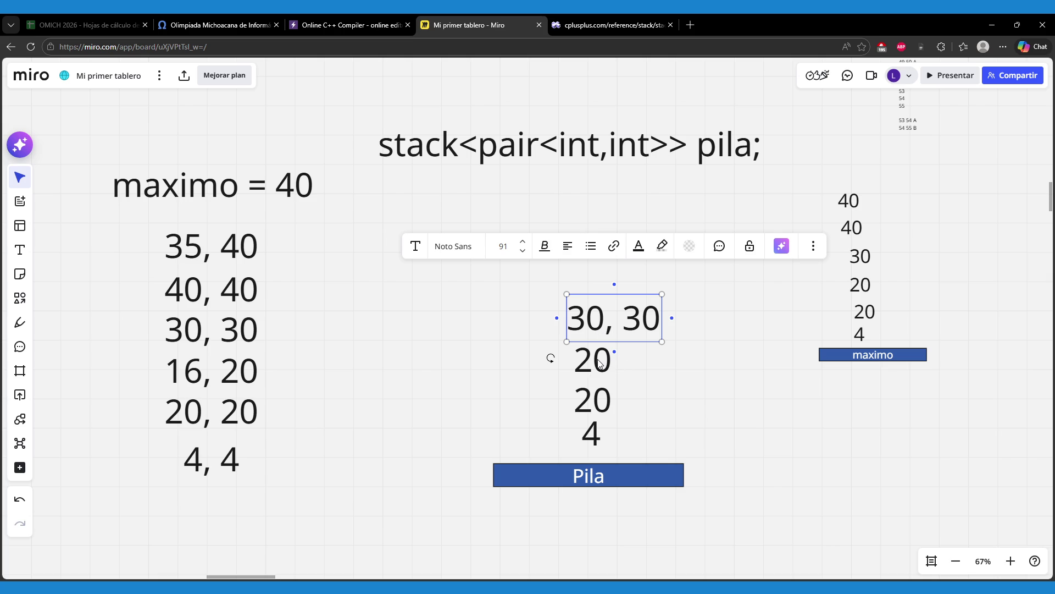
pyautogui.click(605, 319)
pyautogui.moveTo(605, 319); pyautogui.dragTo(675, 321)
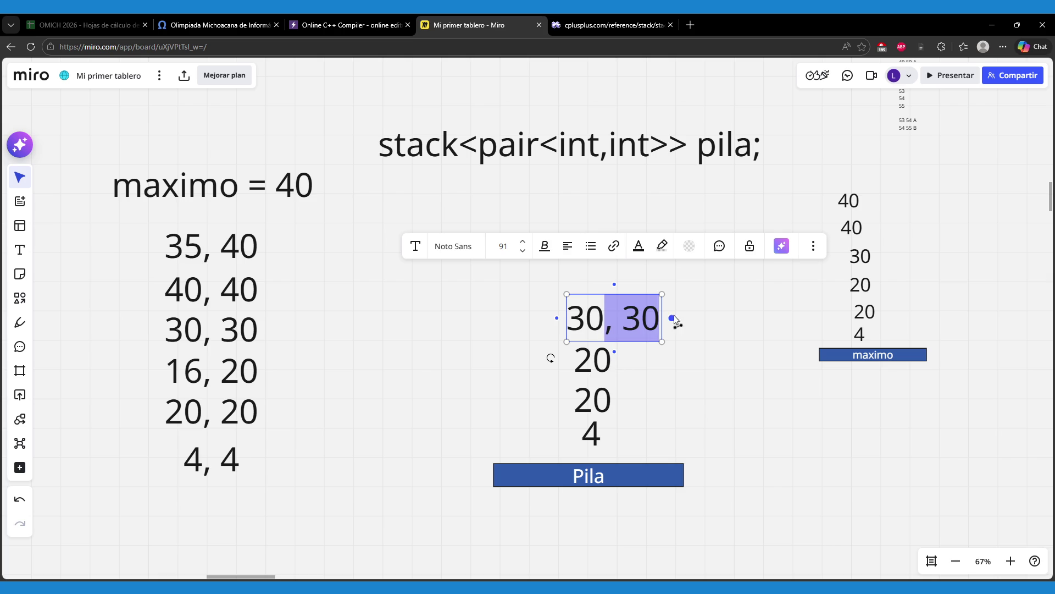
pyautogui.press('BackSpace')
pyautogui.click(752, 389)
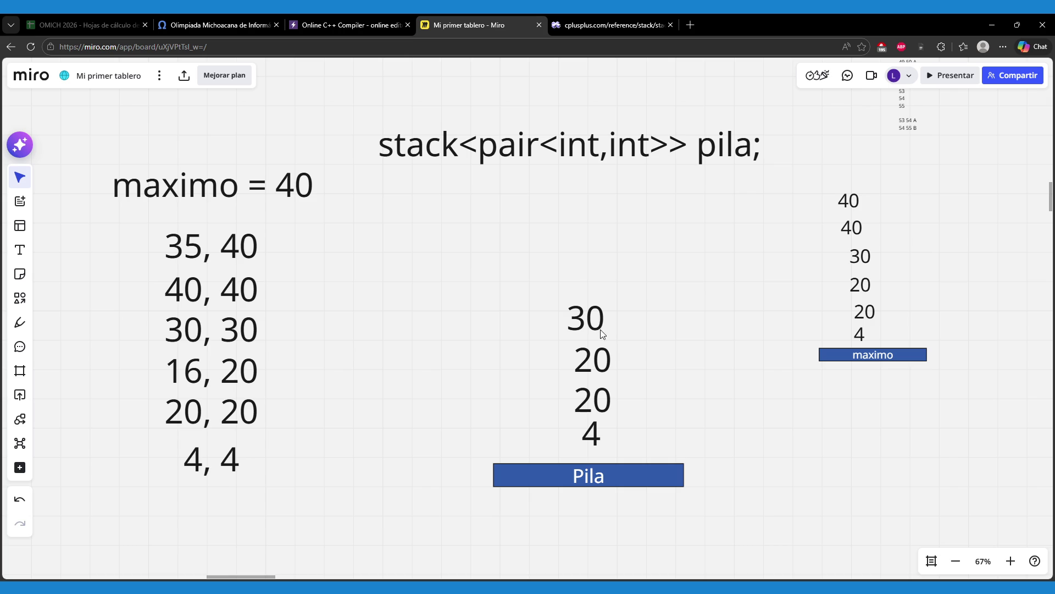
pyautogui.moveTo(606, 337); pyautogui.dragTo(600, 328)
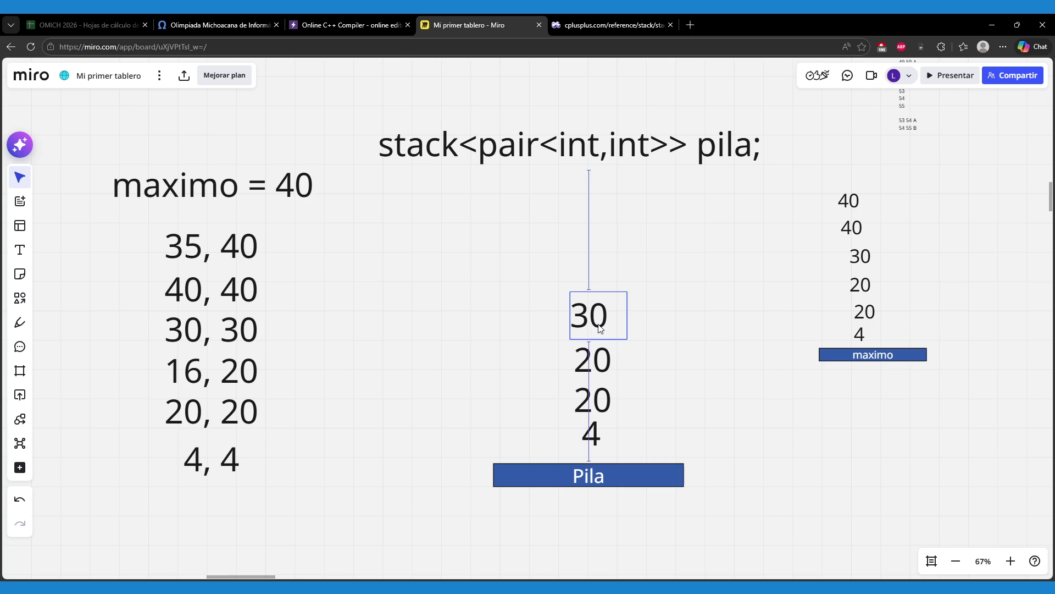
# - Duplicate 40, 40 onto Pila above the 30 and trim it to 40
pyautogui.click(237, 295)
pyautogui.hotkey('ctrl', 'd')
pyautogui.moveTo(337, 299)
pyautogui.mouseDown()
pyautogui.moveTo(454, 302)
pyautogui.moveTo(616, 282)
pyautogui.moveTo(660, 291)
pyautogui.mouseUp()
pyautogui.doubleClick(615, 277)
pyautogui.press('BackSpace')
pyautogui.click(707, 358)
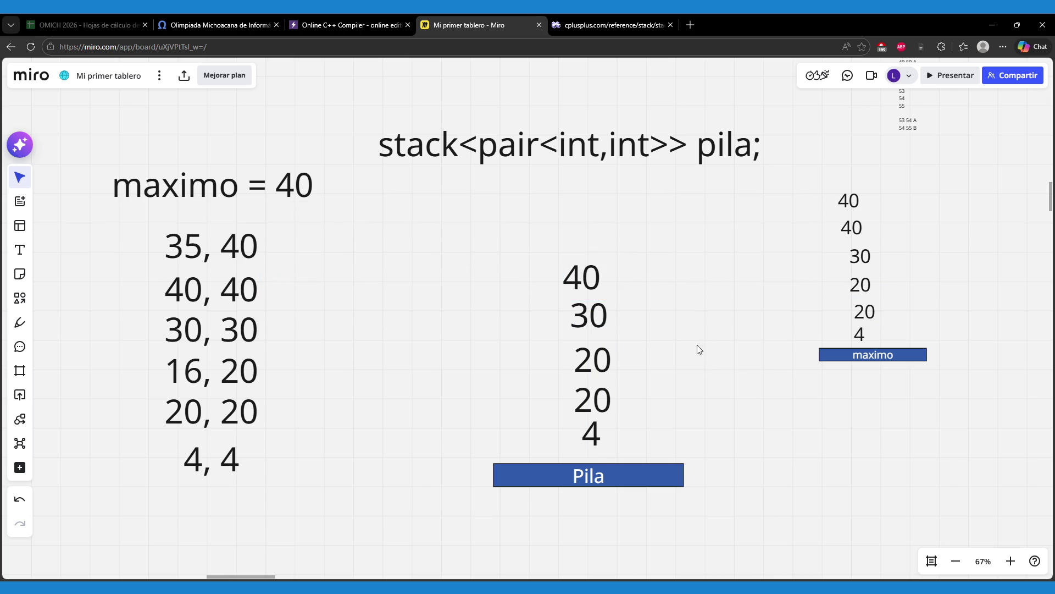
pyautogui.moveTo(587, 278); pyautogui.dragTo(590, 284)
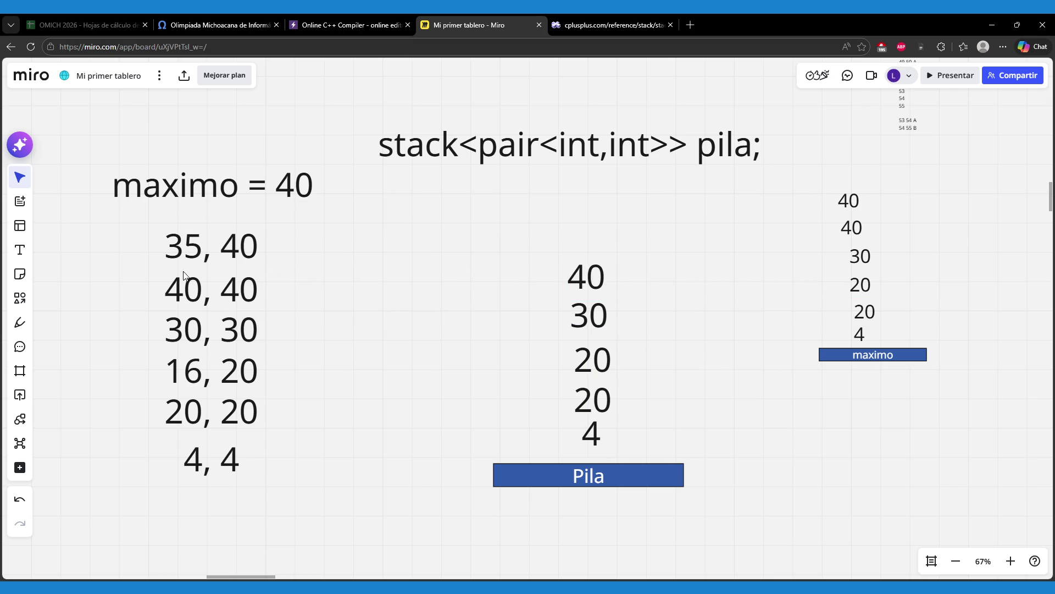
# - Duplicate 35, 40 onto the top of Pila and trim it to 40
pyautogui.click(197, 261)
pyautogui.hotkey('ctrl', 'd')
pyautogui.moveTo(345, 253); pyautogui.dragTo(631, 248)
pyautogui.click(620, 246)
pyautogui.moveTo(618, 246); pyautogui.dragTo(541, 259)
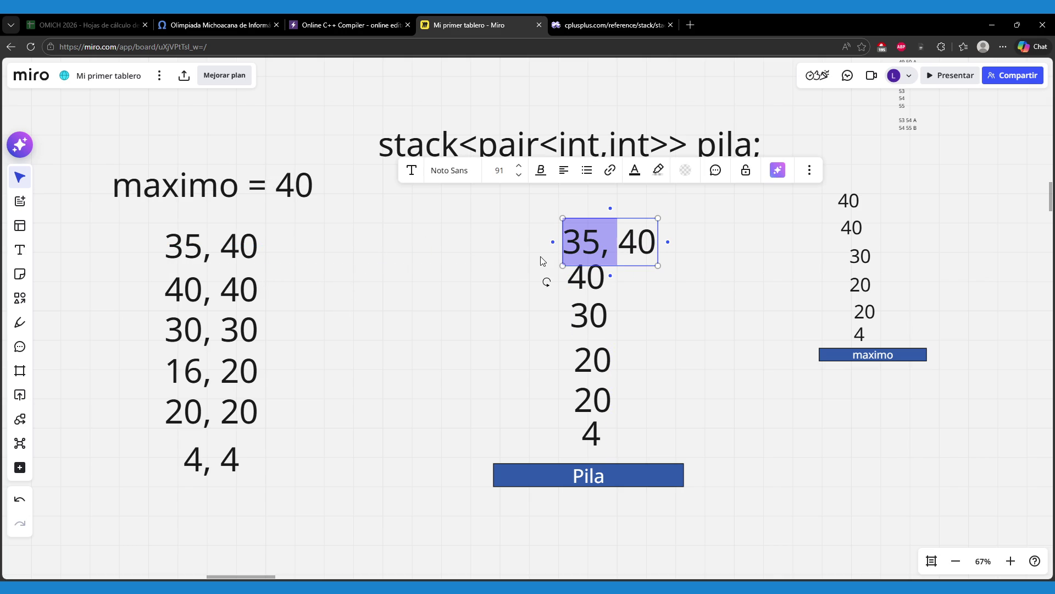
pyautogui.press('BackSpace')
pyautogui.click(447, 288)
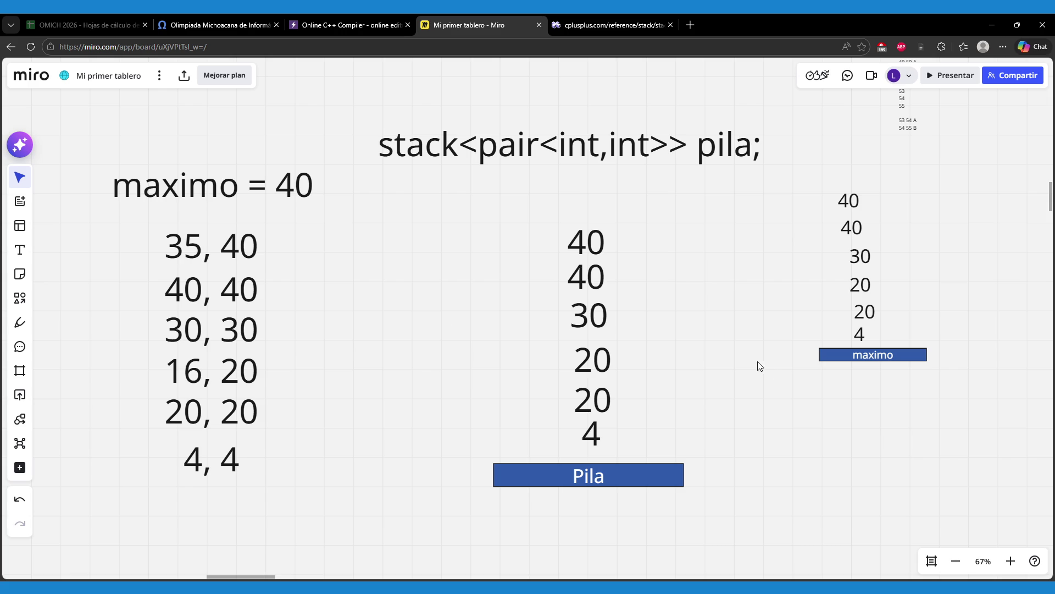
pyautogui.moveTo(778, 402)
pyautogui.mouseDown()
pyautogui.moveTo(926, 215)
pyautogui.moveTo(931, 187)
pyautogui.mouseUp()
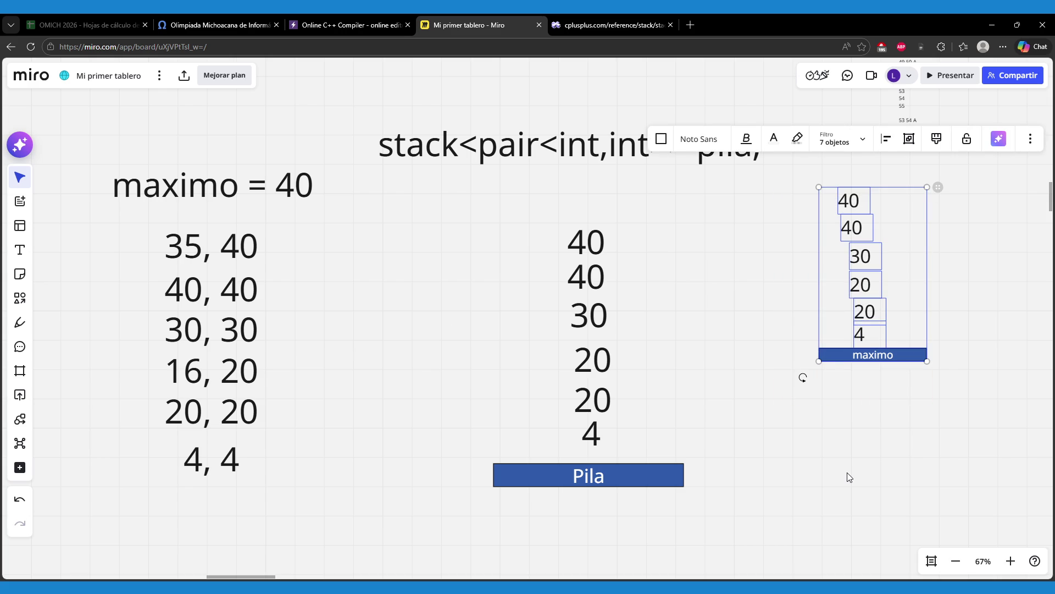
# - Select the Pila and maximo stacks in turn to compare them, then return to the omegaUp problem
pyautogui.moveTo(483, 522)
pyautogui.mouseDown()
pyautogui.moveTo(518, 434)
pyautogui.moveTo(690, 190)
pyautogui.mouseUp()
pyautogui.click(754, 368)
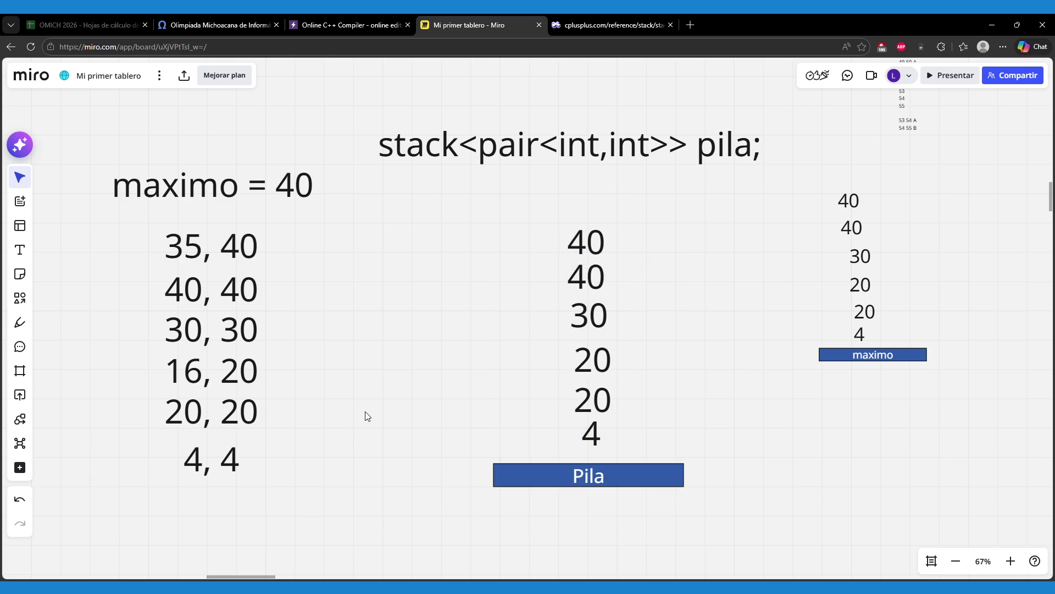
pyautogui.moveTo(783, 402)
pyautogui.mouseDown()
pyautogui.moveTo(926, 269)
pyautogui.moveTo(906, 194)
pyautogui.mouseUp()
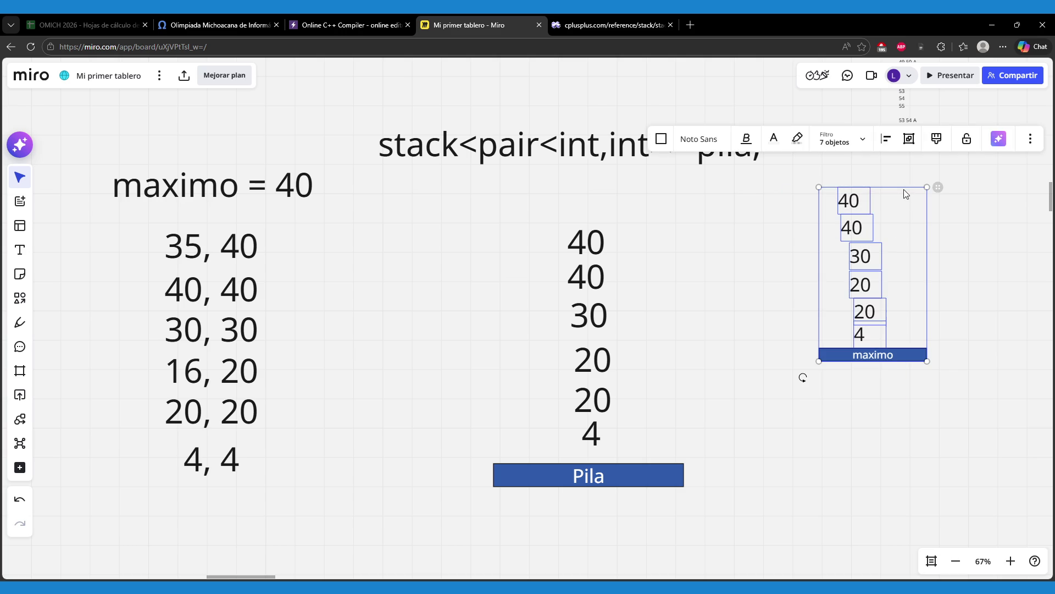
pyautogui.moveTo(802, 412); pyautogui.dragTo(895, 185)
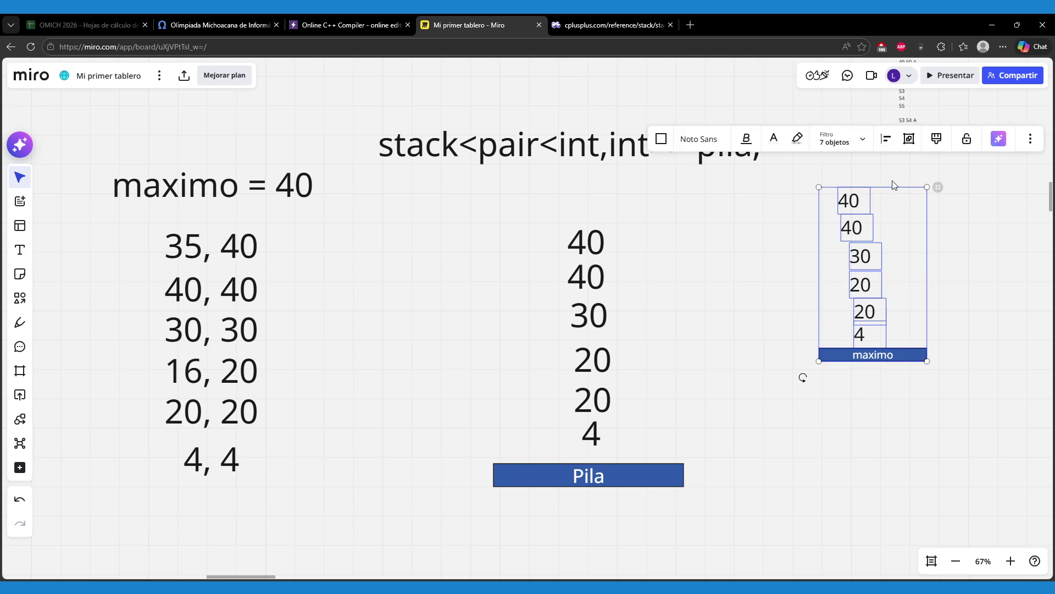
pyautogui.click(825, 449)
pyautogui.moveTo(636, 532)
pyautogui.mouseDown()
pyautogui.moveTo(539, 251)
pyautogui.moveTo(527, 248)
pyautogui.mouseUp()
pyautogui.click(425, 344)
pyautogui.click(206, 22)
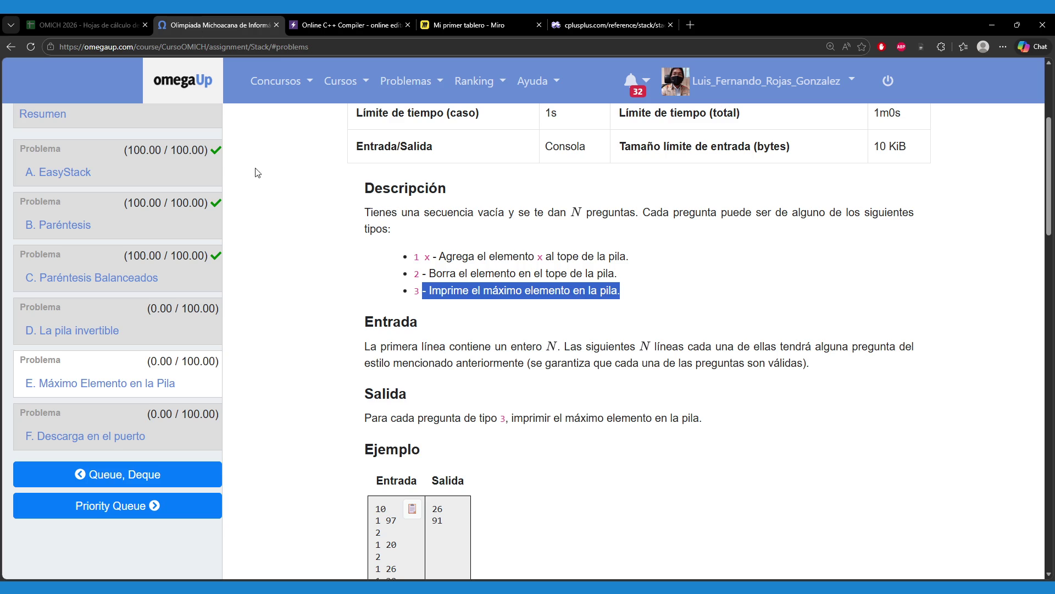
# - In OnlineGDB, delete the stack<int> pila; declaration, keeping only the maximo stack
pyautogui.click(327, 22)
pyautogui.click(303, 269)
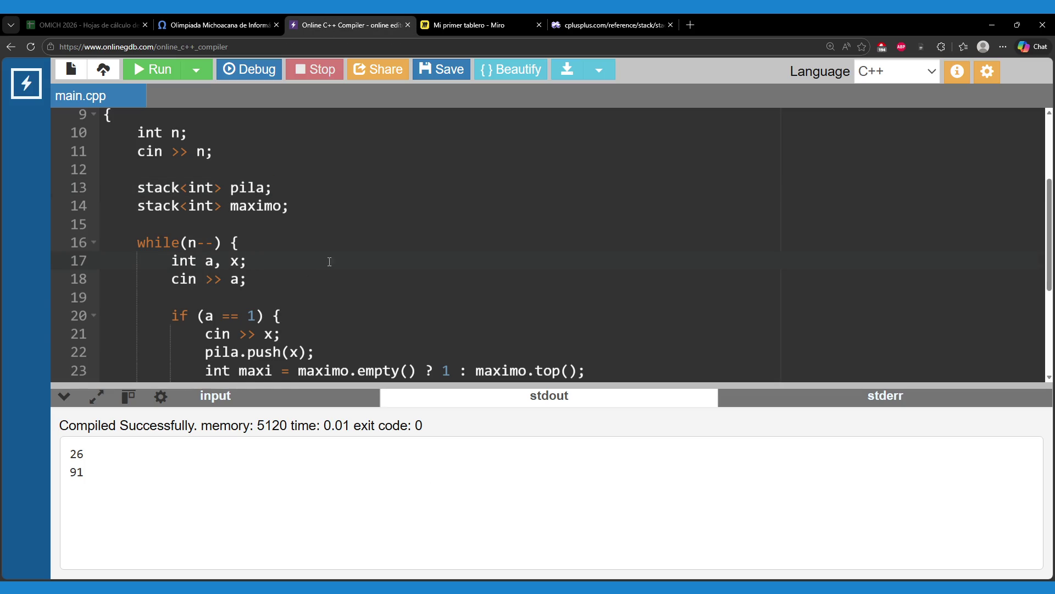
pyautogui.scroll(3, 324, 264)
pyautogui.scroll(-1, 333, 268)
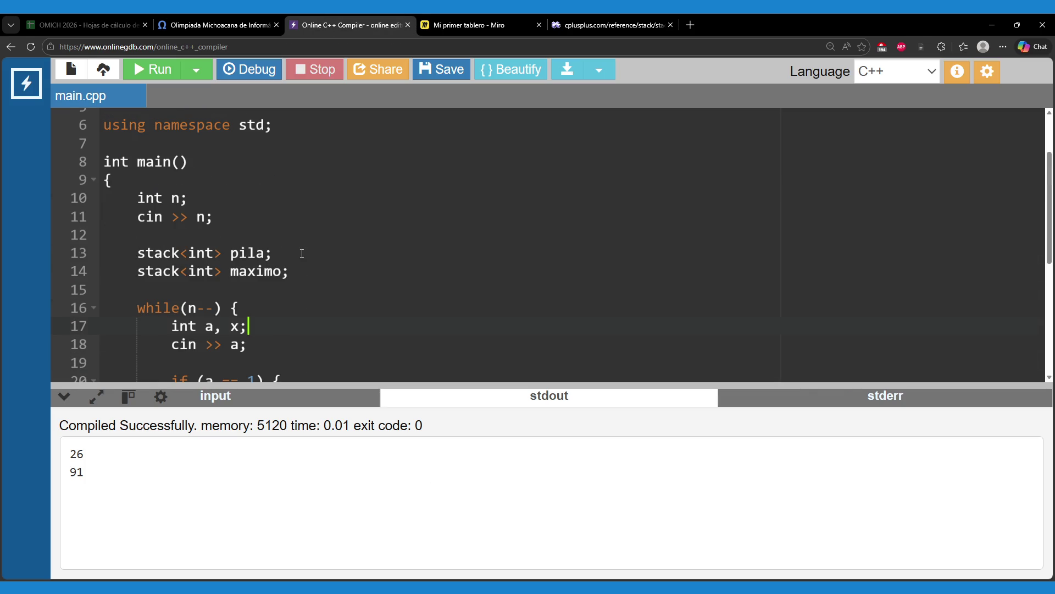
pyautogui.moveTo(302, 254); pyautogui.dragTo(285, 236)
pyautogui.press('BackSpace')
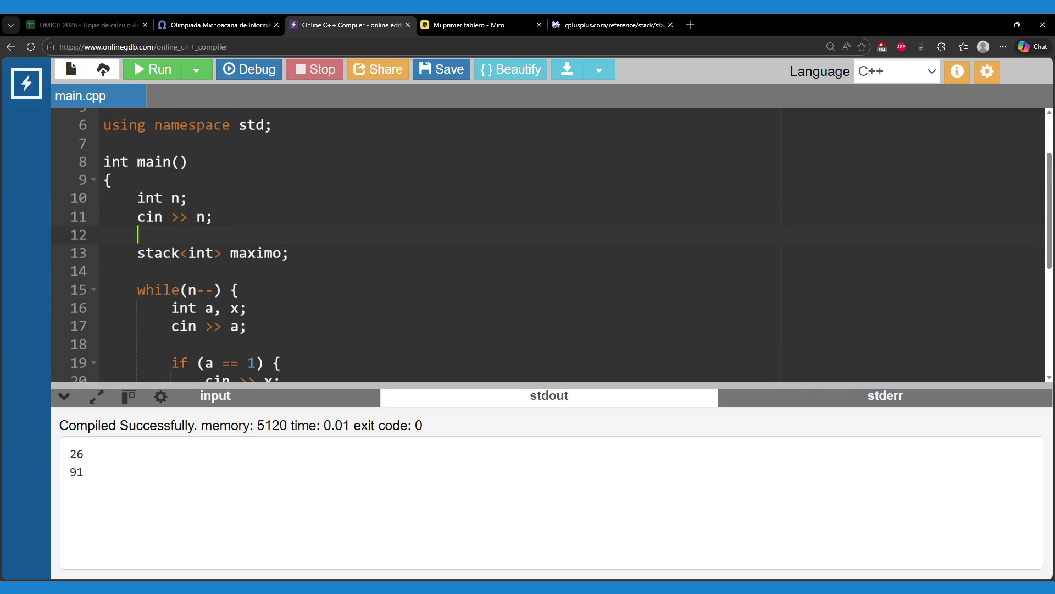
pyautogui.moveTo(294, 258); pyautogui.dragTo(279, 235)
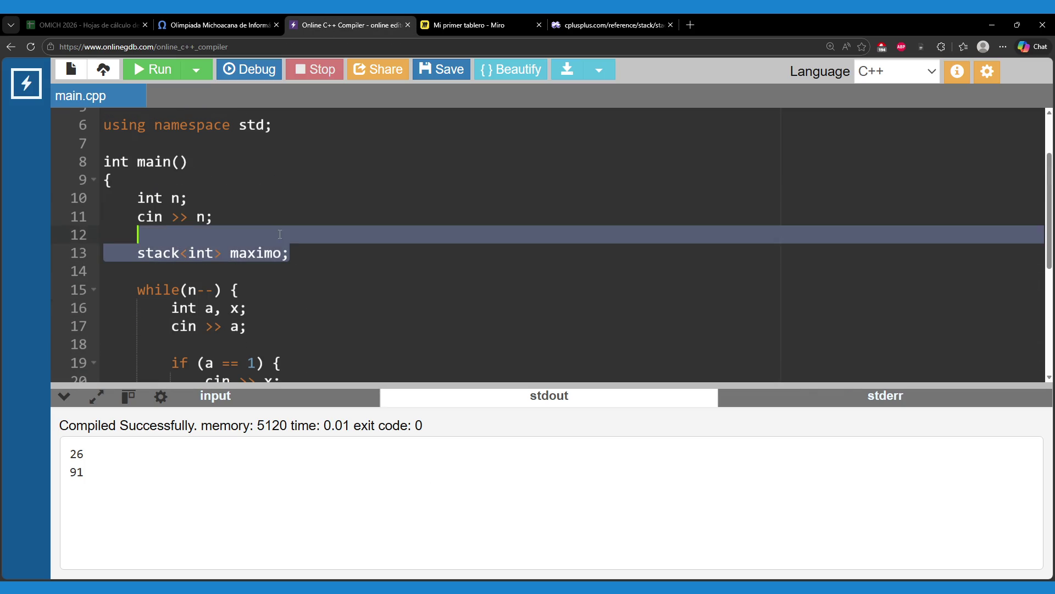
pyautogui.click(331, 262)
# - Remove the pila.push(x); line, leaving the maximo push logic intact
pyautogui.scroll(-2, 331, 261)
pyautogui.scroll(1, 338, 257)
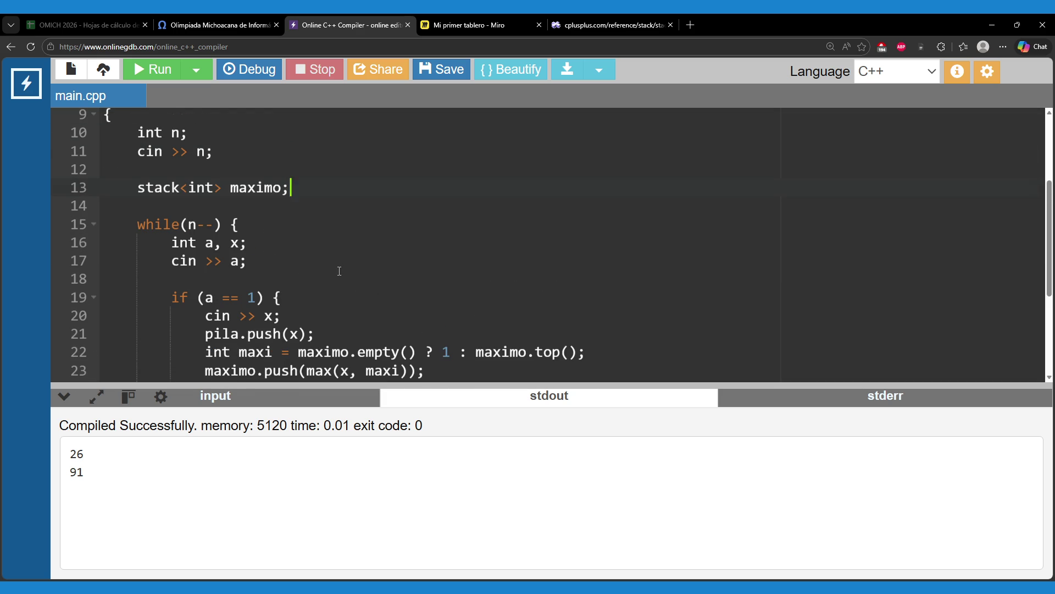
pyautogui.scroll(-1, 339, 271)
pyautogui.doubleClick(228, 300)
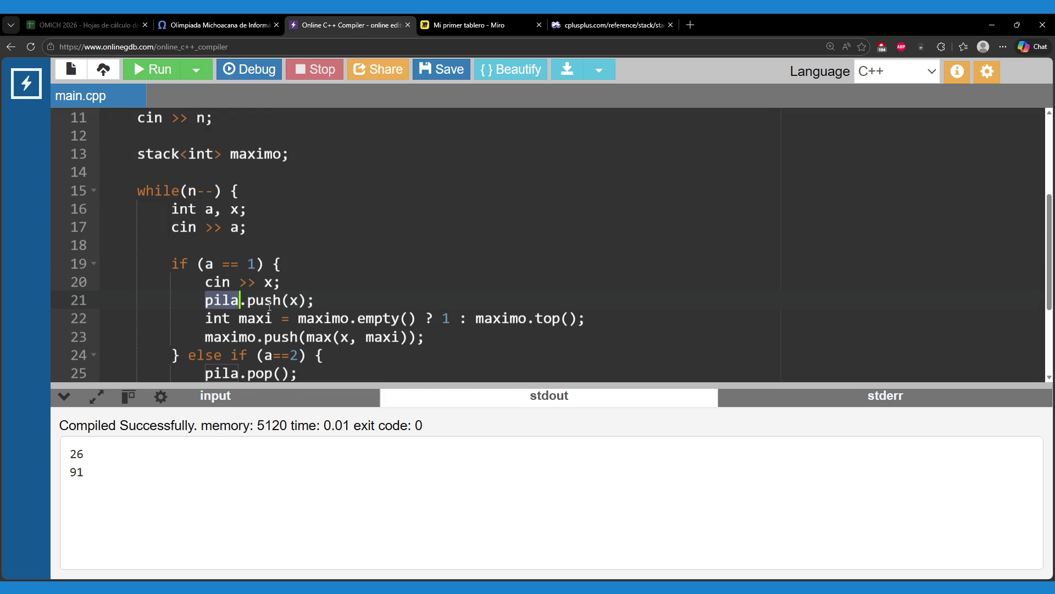
pyautogui.moveTo(313, 288); pyautogui.dragTo(324, 300)
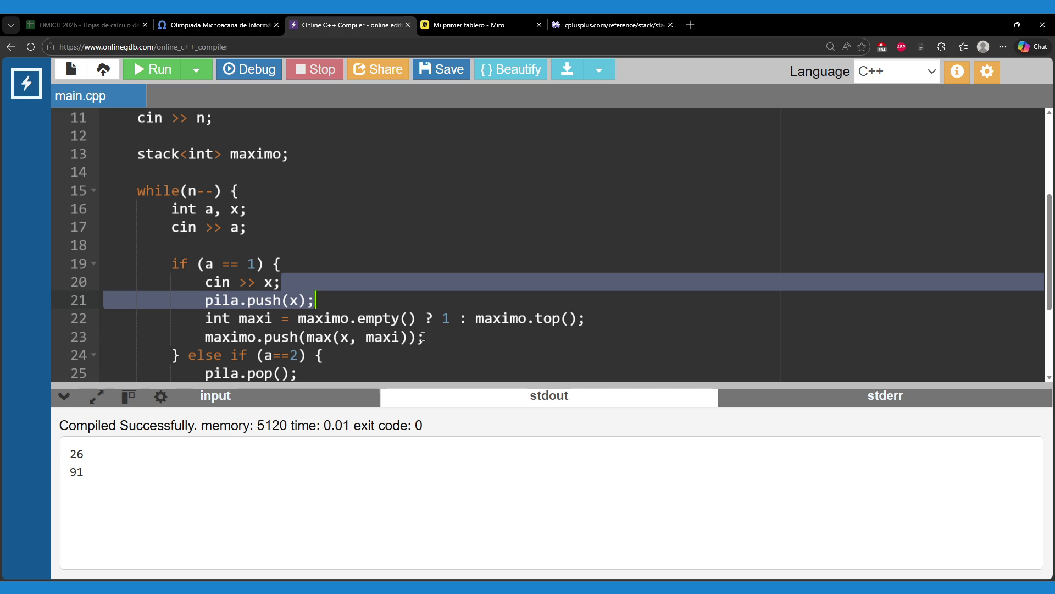
pyautogui.moveTo(423, 337); pyautogui.dragTo(422, 322)
pyautogui.moveTo(334, 296); pyautogui.dragTo(338, 286)
pyautogui.press('BackSpace')
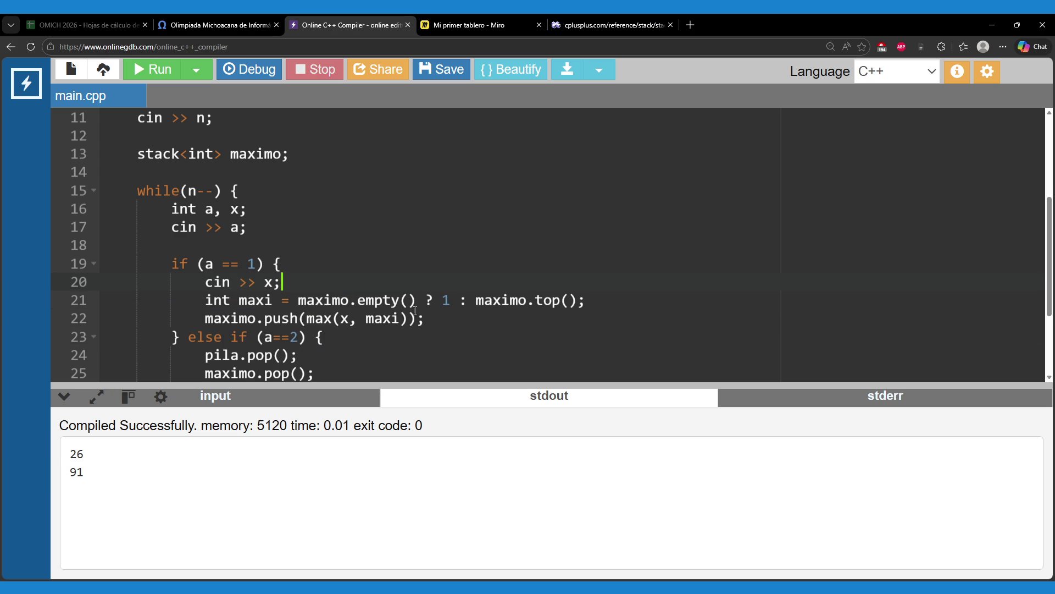
pyautogui.moveTo(424, 319); pyautogui.dragTo(426, 297)
pyautogui.press('Right')
# - Delete the pila.pop(); line and review the maximo.pop(); and printing branch
pyautogui.scroll(-2, 424, 297)
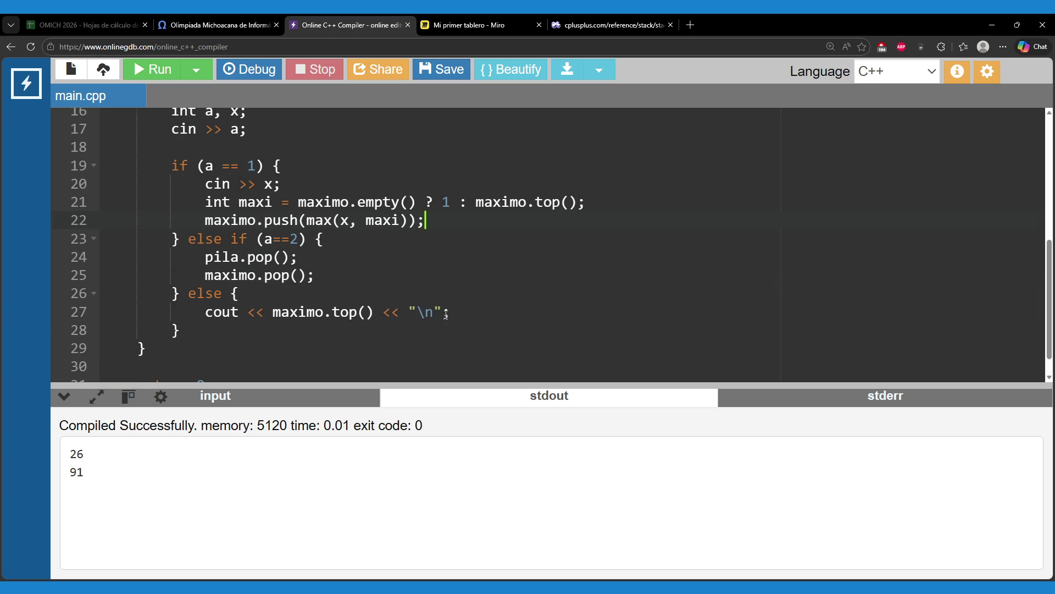
pyautogui.moveTo(206, 257)
pyautogui.mouseDown()
pyautogui.moveTo(340, 263)
pyautogui.moveTo(340, 247)
pyautogui.mouseUp()
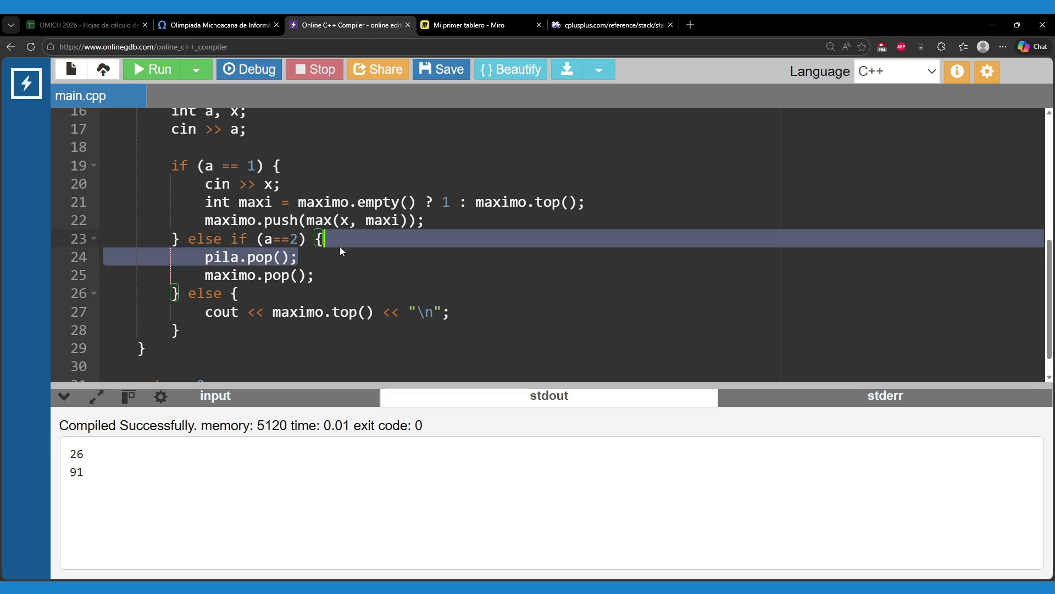
pyautogui.press('BackSpace')
pyautogui.click(201, 259)
pyautogui.moveTo(202, 259); pyautogui.dragTo(316, 257)
pyautogui.click(290, 293)
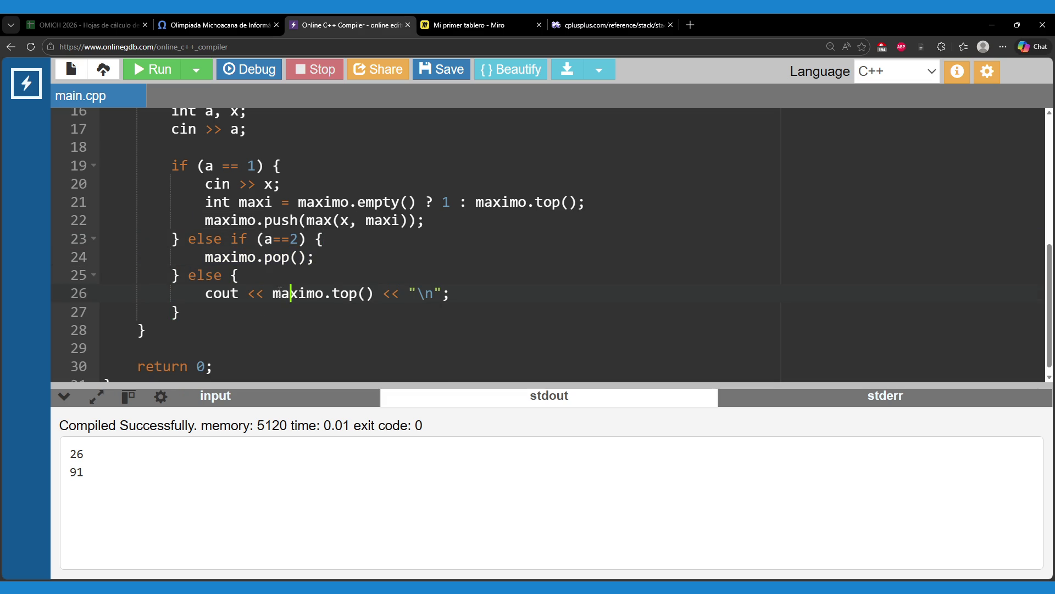
pyautogui.moveTo(179, 290); pyautogui.dragTo(176, 314)
pyautogui.click(294, 327)
pyautogui.scroll(-1, 308, 326)
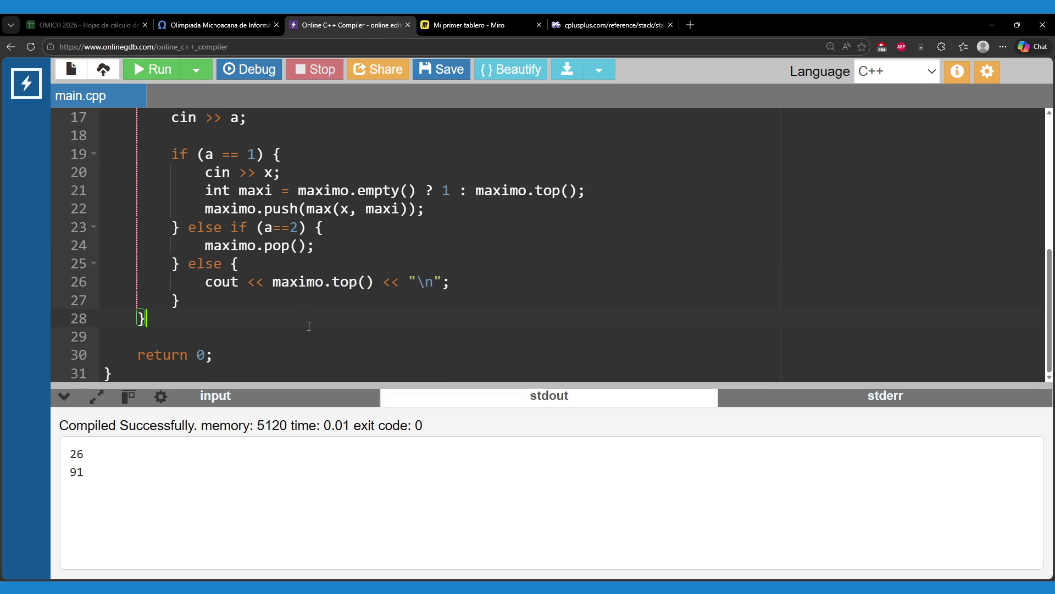
pyautogui.scroll(5, 324, 290)
pyautogui.scroll(-5, 322, 286)
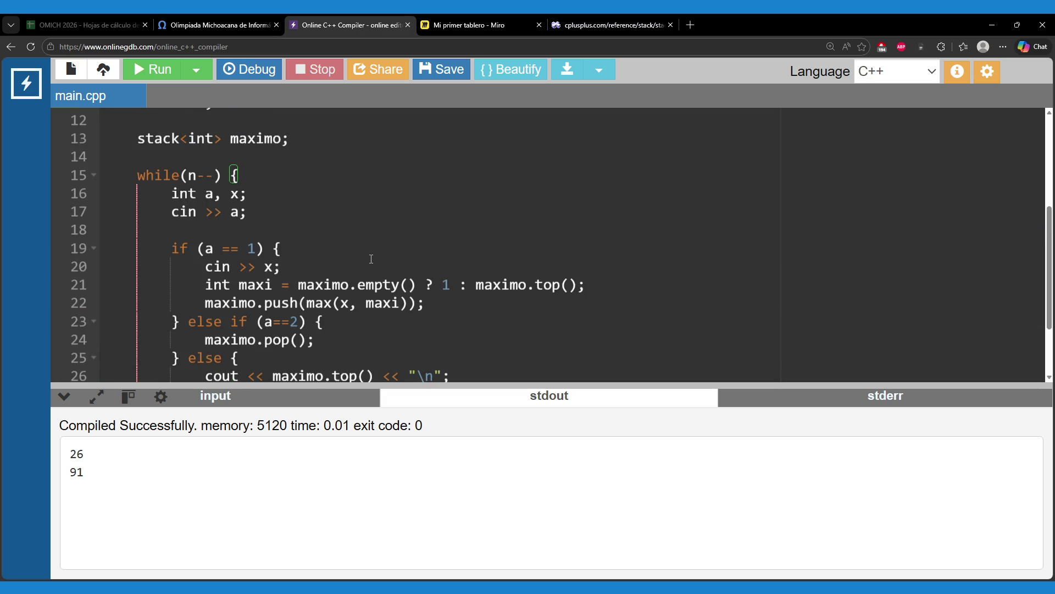
pyautogui.scroll(2, 398, 260)
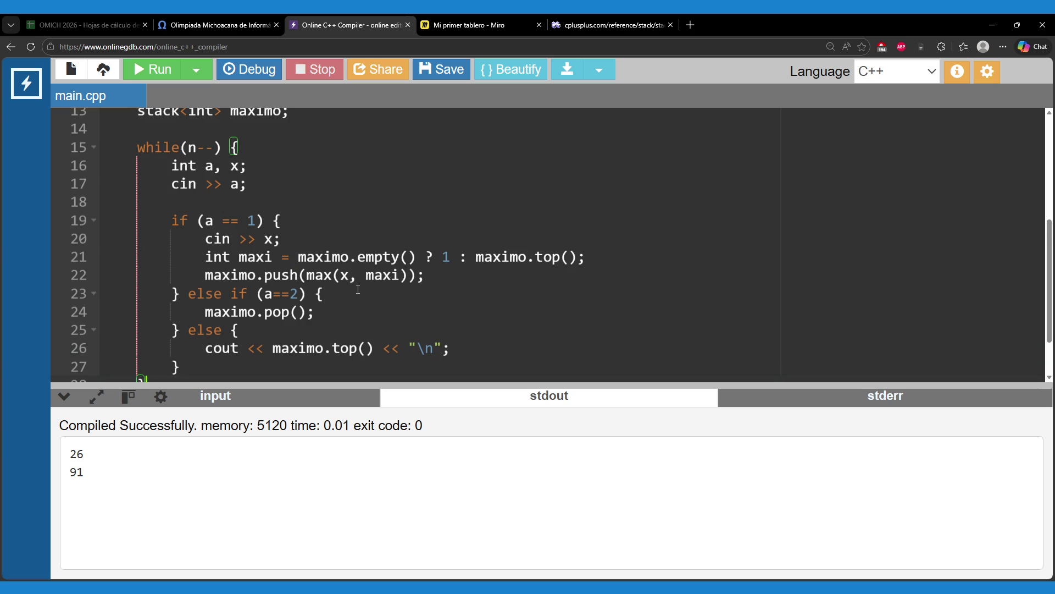
pyautogui.scroll(-1, 355, 297)
# - Run the program and confirm it still prints 26 and 91
pyautogui.click(152, 70)
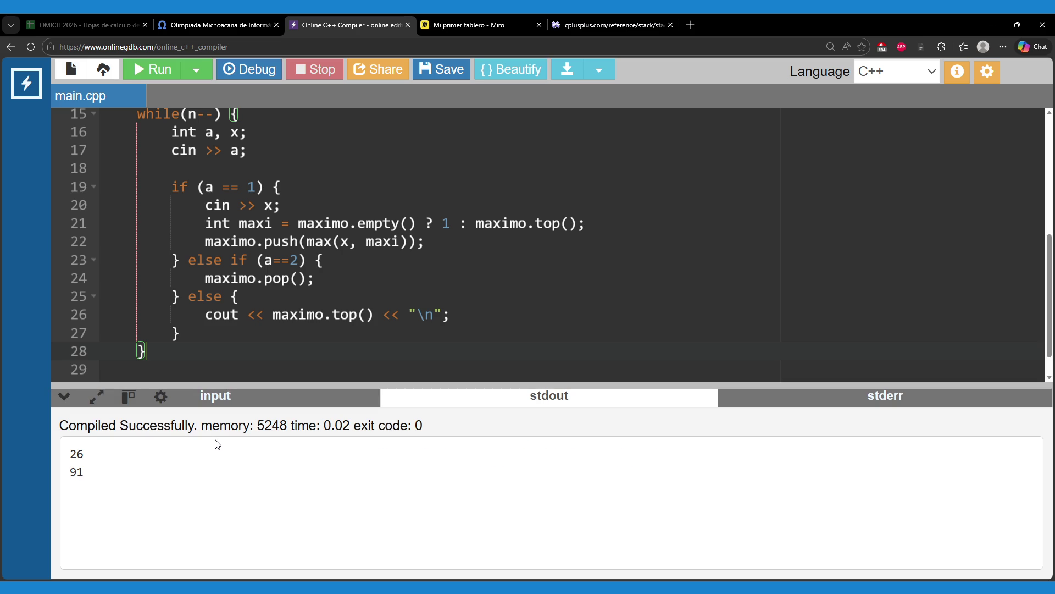
pyautogui.moveTo(86, 459); pyautogui.dragTo(106, 484)
pyautogui.click(284, 457)
# - Select all of the revised code with Ctrl+A and bring up the omegaUp problem page
pyautogui.click(325, 260)
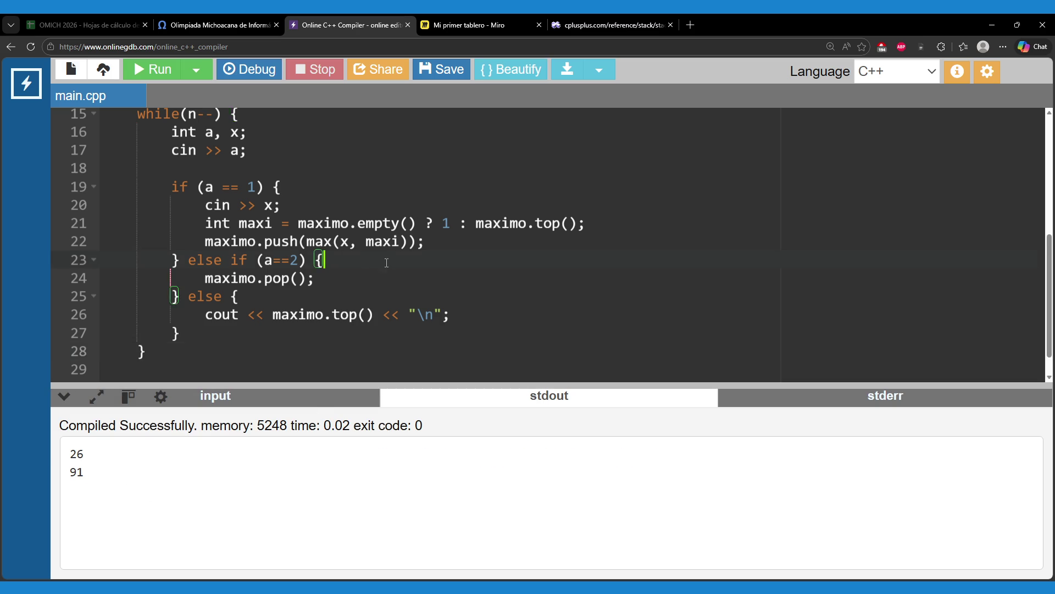
pyautogui.scroll(-1, 324, 259)
pyautogui.click(239, 264)
pyautogui.hotkey('ctrl', 'a')
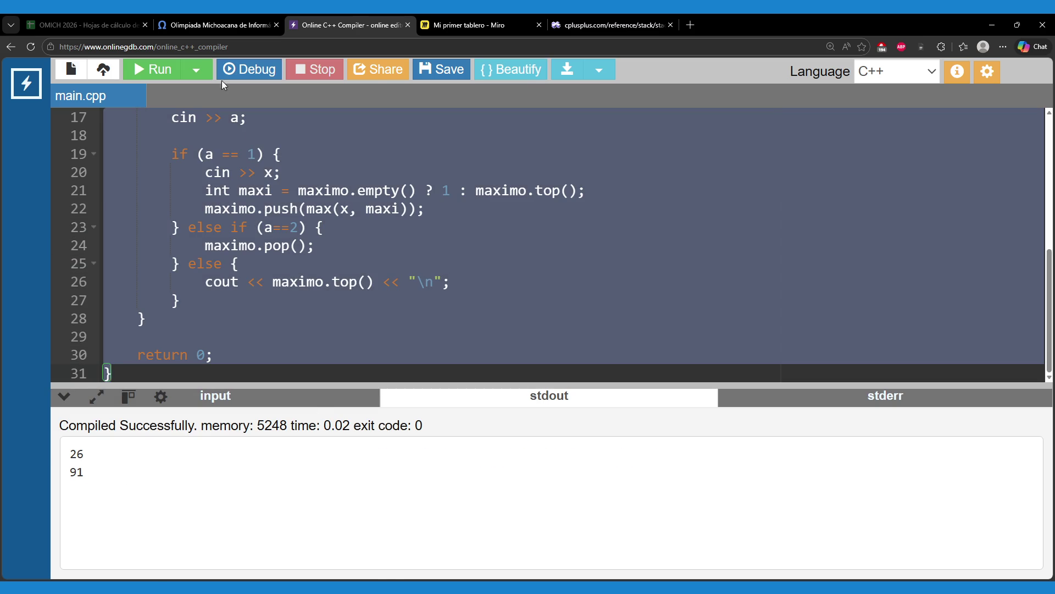
pyautogui.click(217, 25)
pyautogui.scroll(-10, 285, 207)
pyautogui.scroll(-10, 98, 250)
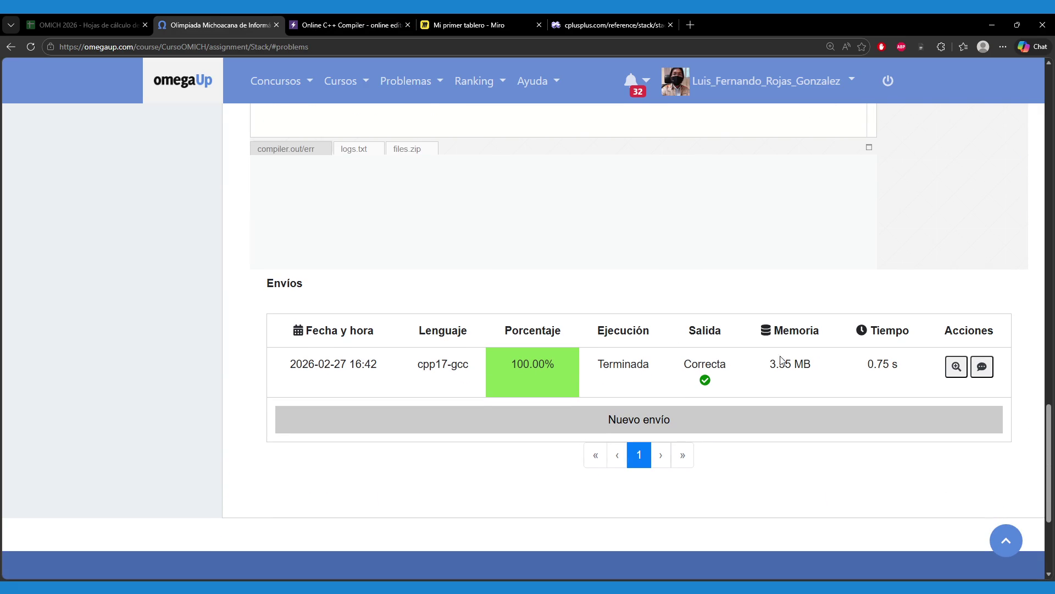
# - Submit a new run on omegaUp, replacing the editor code with the maximo-only solution
pyautogui.moveTo(768, 366); pyautogui.dragTo(826, 369)
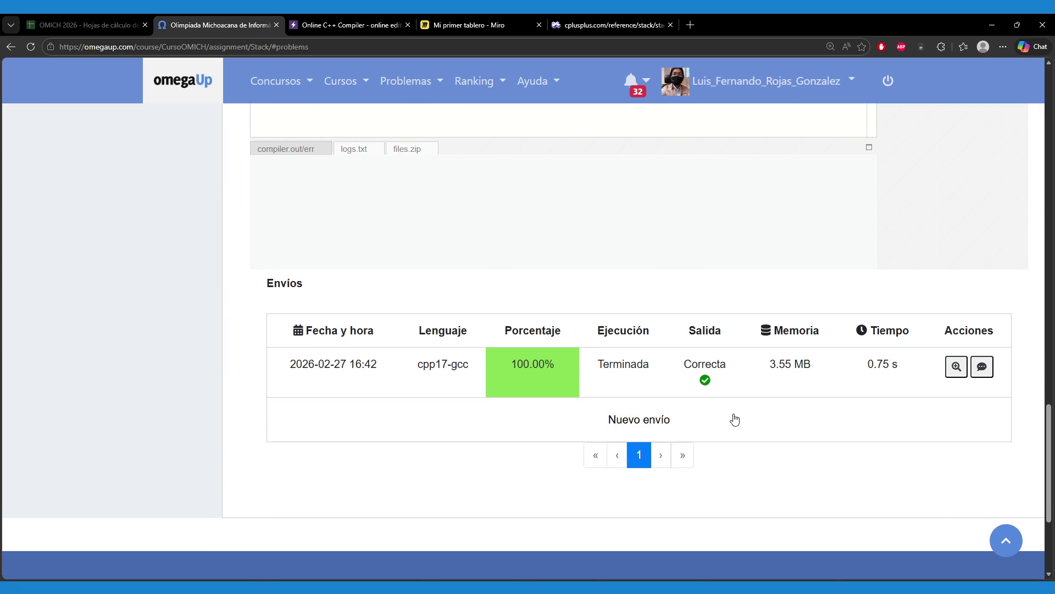
pyautogui.click(732, 419)
pyautogui.hotkey('ctrl', 'a')
pyautogui.hotkey('ctrl', 'v')
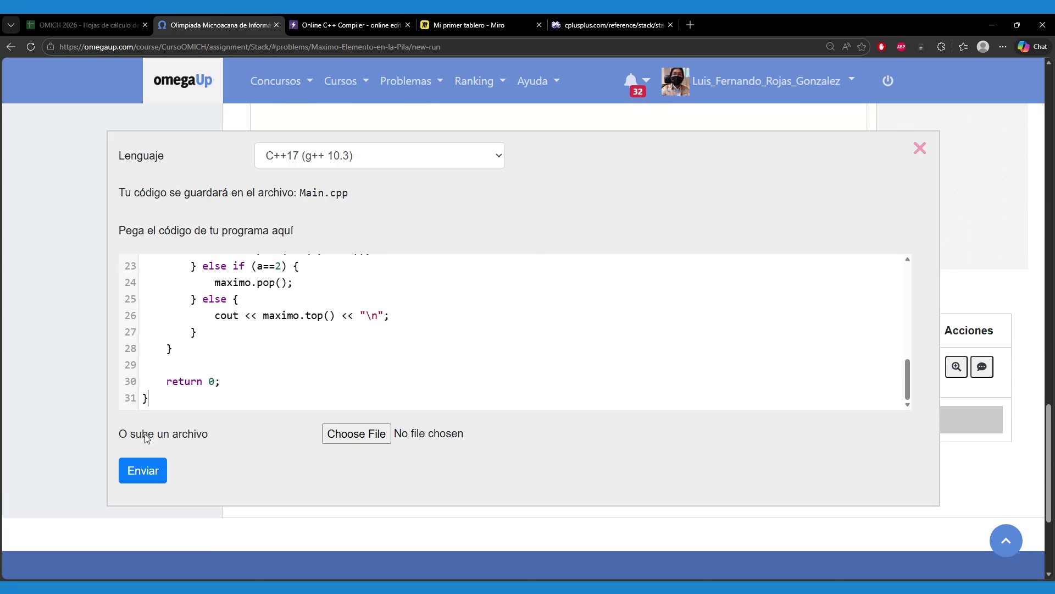
pyautogui.click(153, 470)
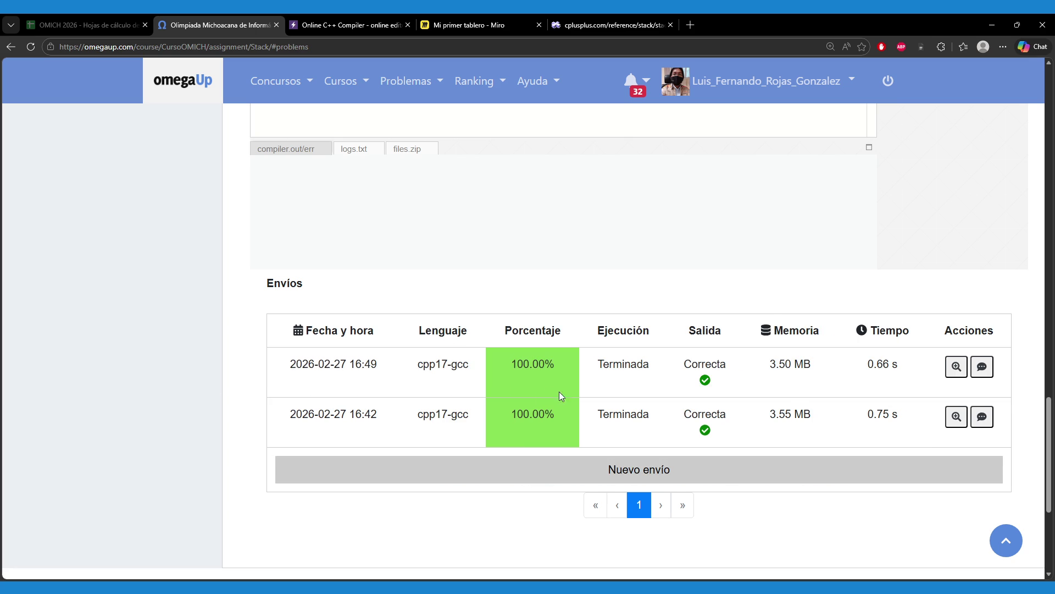
# - Compare memory: the new run uses 3.50 MB versus 3.55 MB before
pyautogui.moveTo(770, 365); pyautogui.dragTo(815, 369)
pyautogui.click(778, 416)
pyautogui.moveTo(769, 416); pyautogui.dragTo(792, 416)
pyautogui.click(780, 417)
pyautogui.click(778, 422)
# - Compare time: the new run takes 0.66 s versus 0.75 s, then return to Miro
pyautogui.moveTo(867, 413); pyautogui.dragTo(896, 413)
pyautogui.click(861, 415)
pyautogui.moveTo(865, 376)
pyautogui.mouseDown()
pyautogui.moveTo(877, 369)
pyautogui.moveTo(880, 383)
pyautogui.mouseUp()
pyautogui.click(883, 380)
pyautogui.click(842, 388)
pyautogui.moveTo(896, 367); pyautogui.dragTo(759, 370)
pyautogui.click(758, 388)
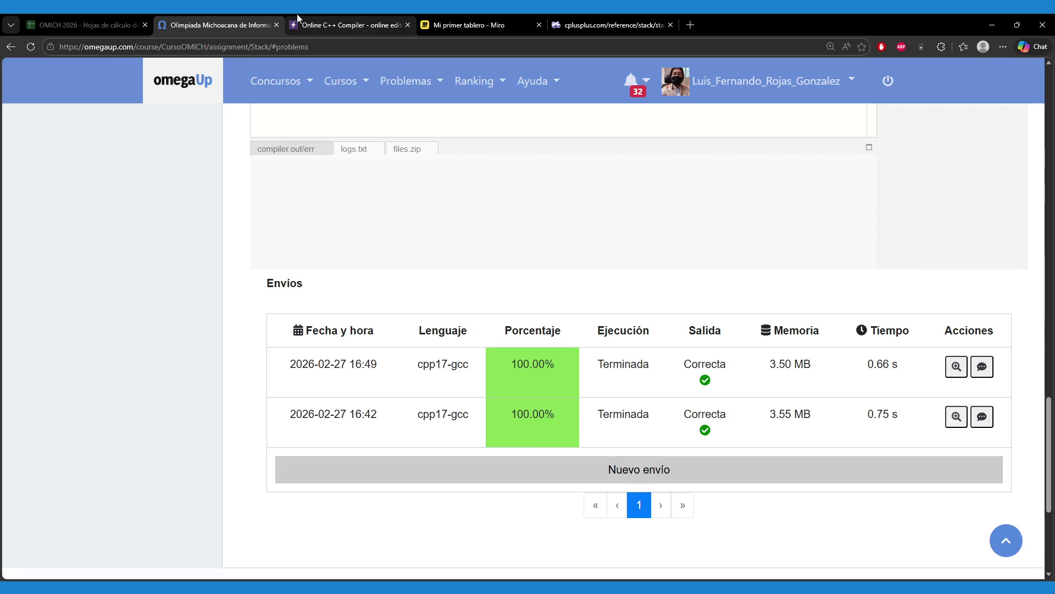
pyautogui.click(300, 19)
pyautogui.click(501, 20)
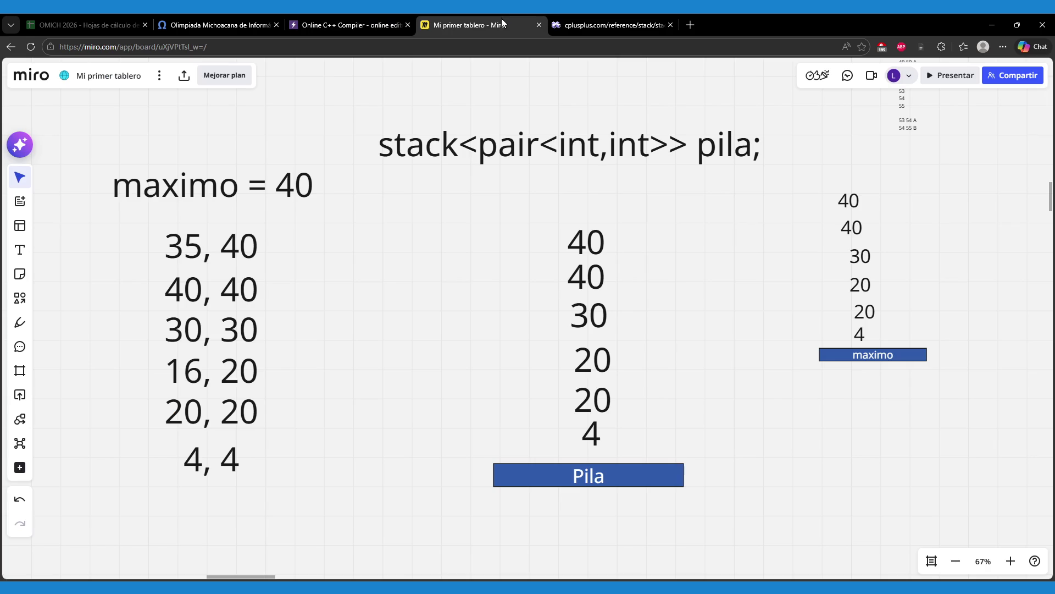
# - Go back to omegaUp's submissions list showing both 100.00% cpp17-gcc runs
pyautogui.click(255, 18)
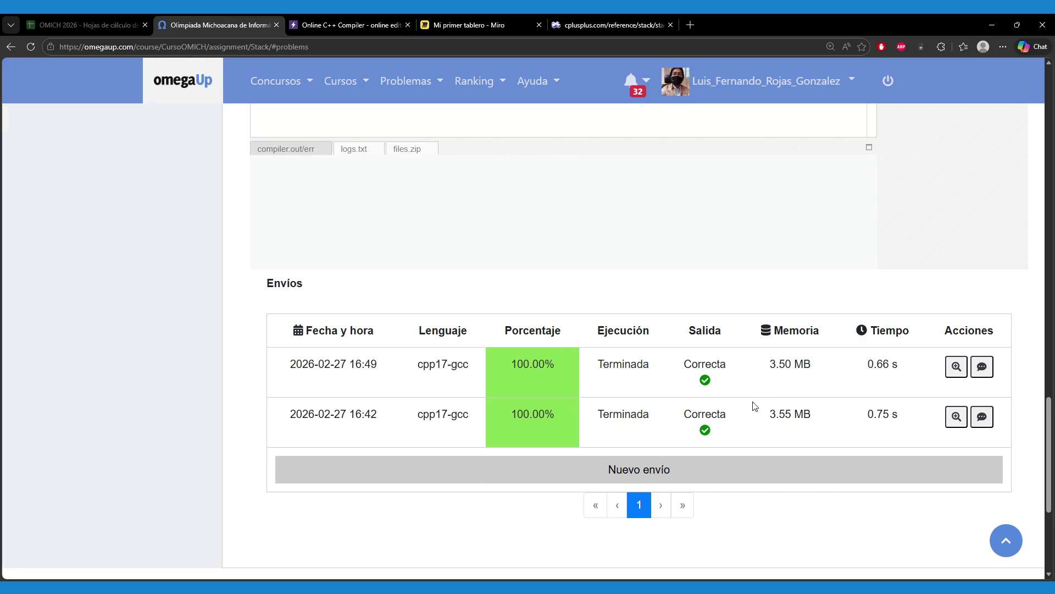
# - Scroll up and open problem B. Paréntesis from the sidebar
pyautogui.scroll(8, 179, 372)
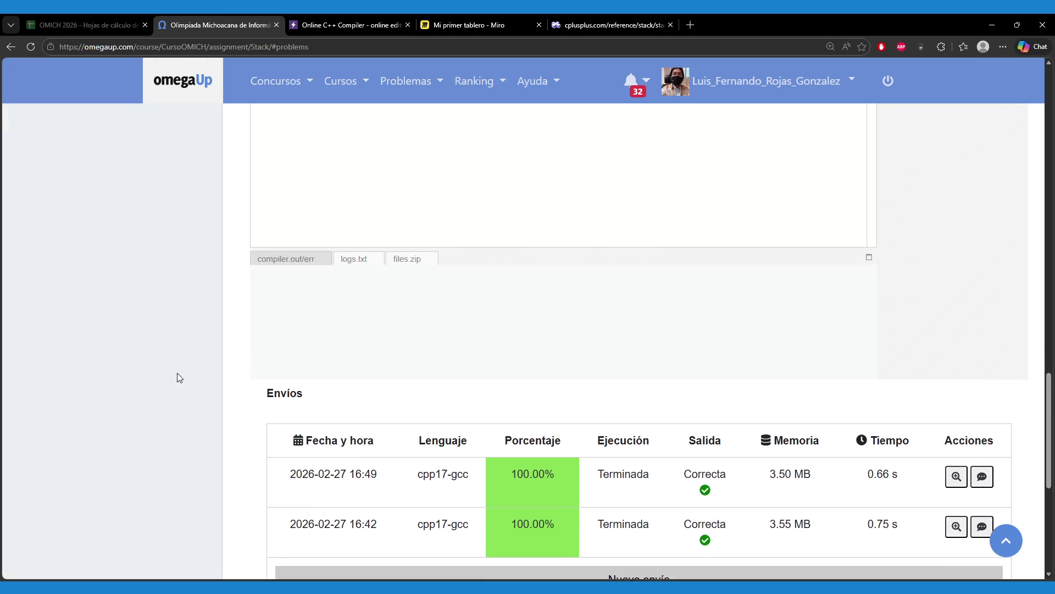
pyautogui.scroll(10, 160, 392)
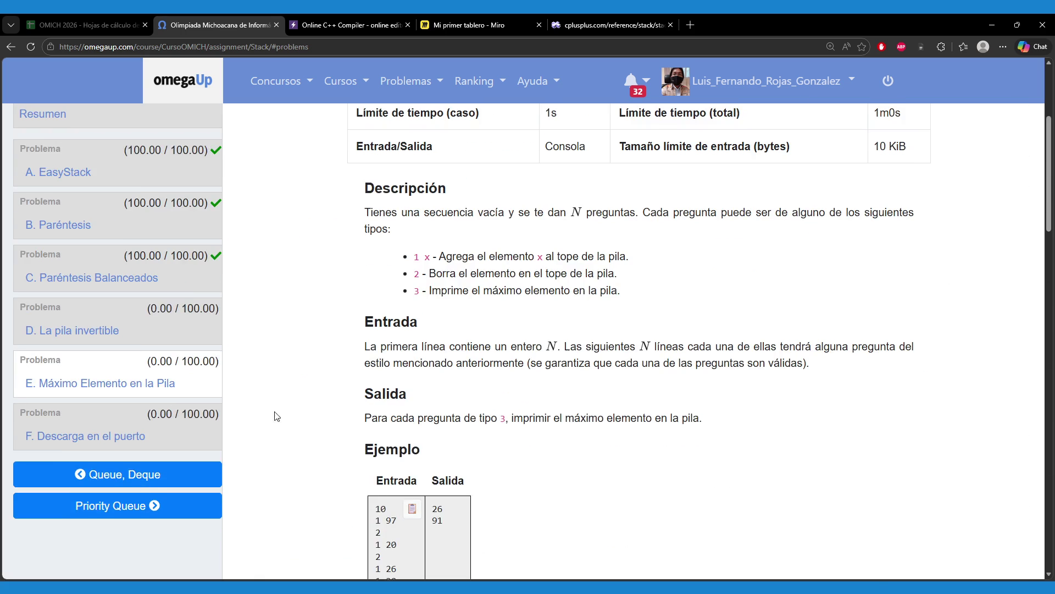
pyautogui.scroll(2, 324, 402)
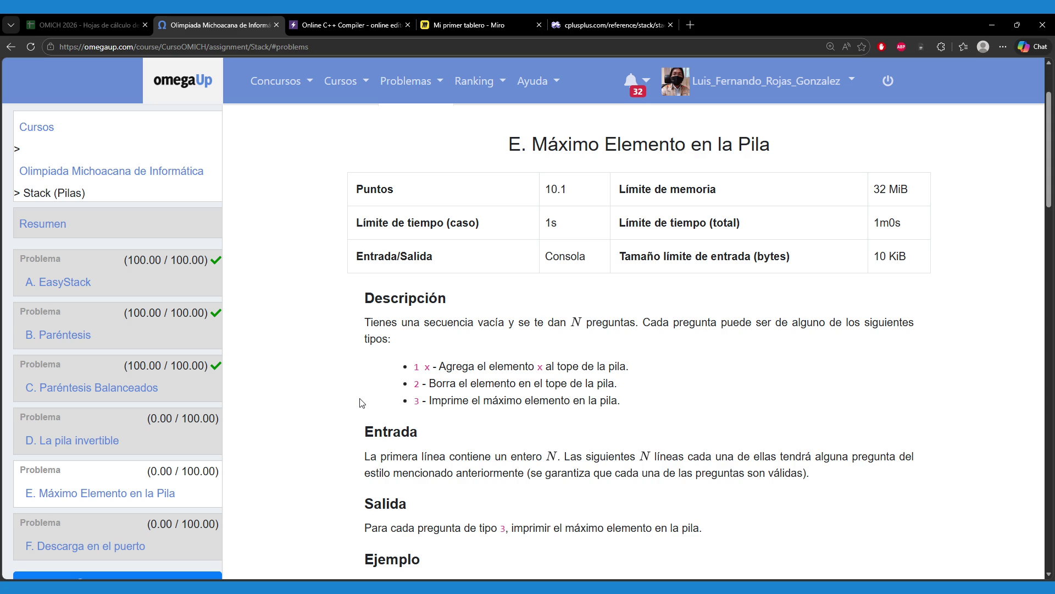
pyautogui.click(49, 336)
pyautogui.scroll(-1, 325, 356)
pyautogui.scroll(-2, 332, 357)
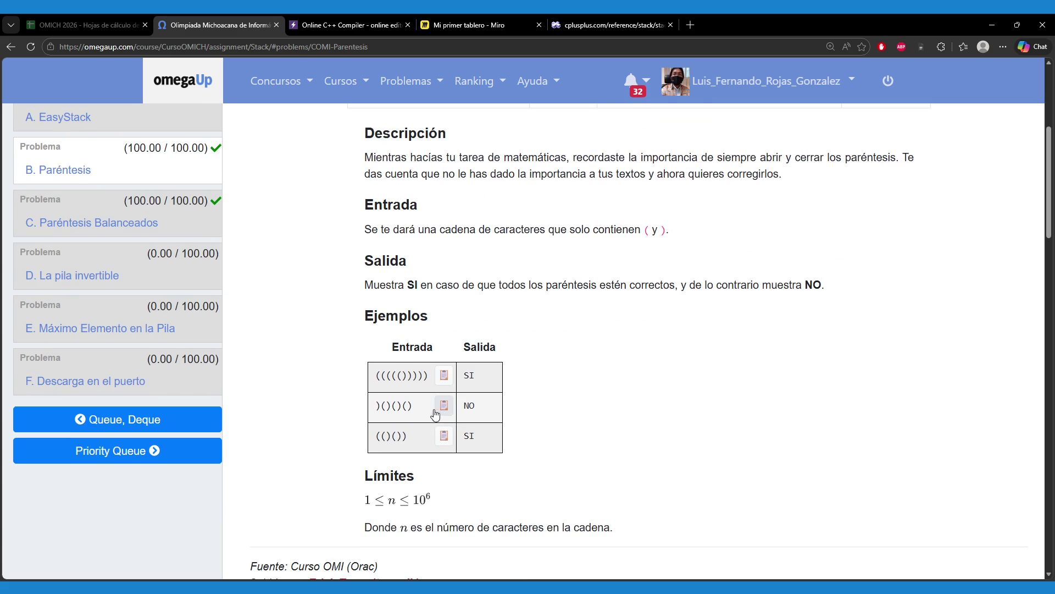
# - Review C. Paréntesis Balanceados, inspecting the mismatched ( in its sample input
pyautogui.click(138, 289)
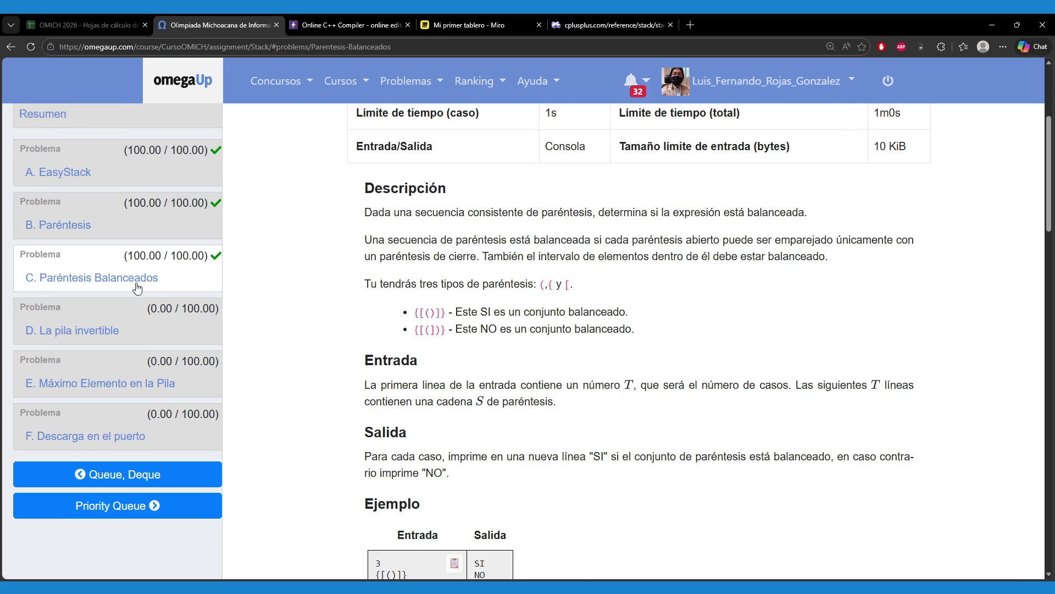
pyautogui.click(90, 229)
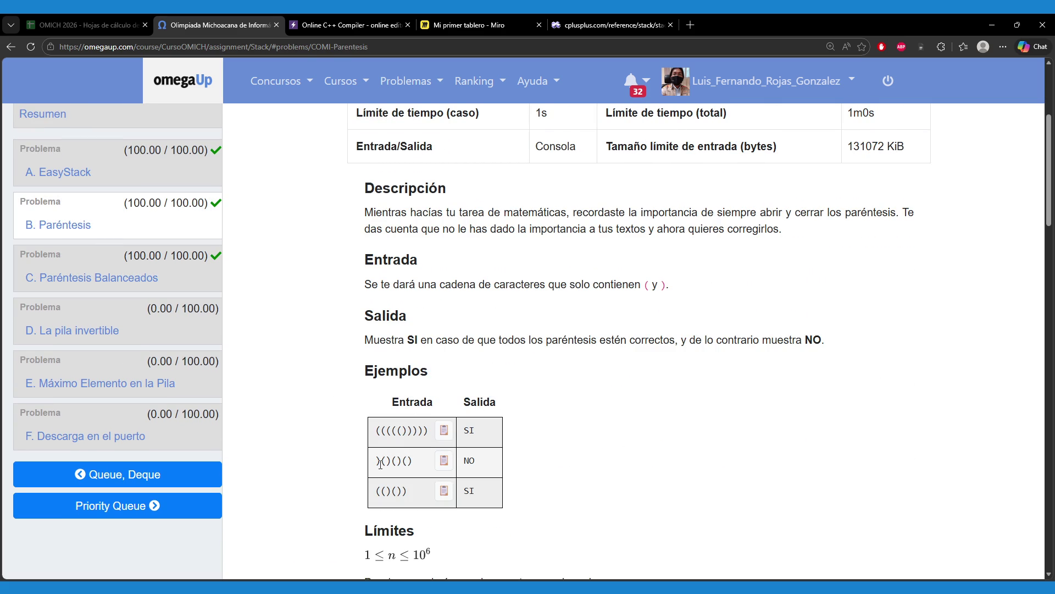
pyautogui.click(106, 280)
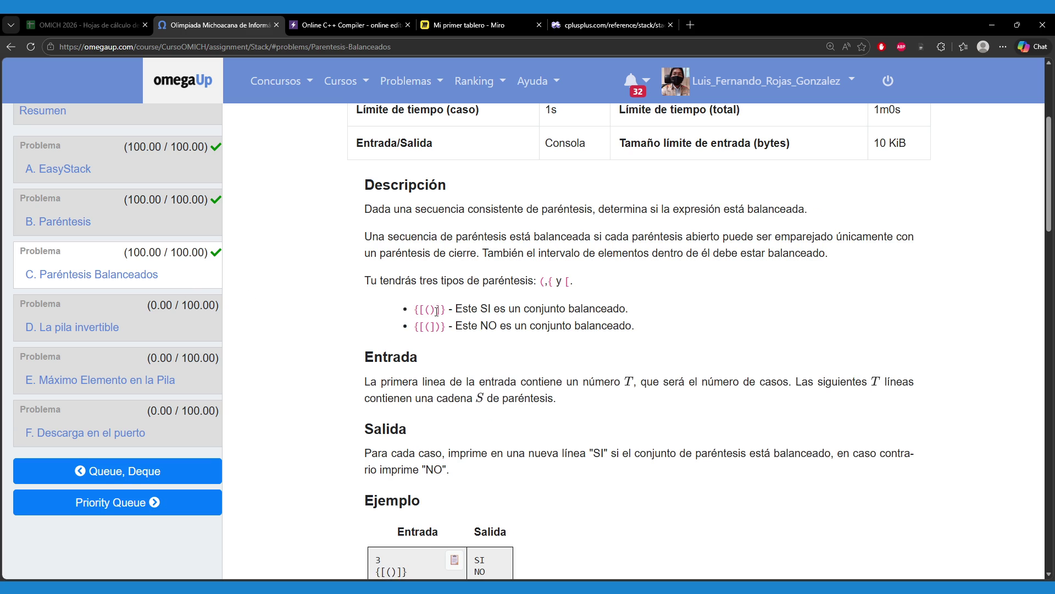
pyautogui.scroll(-2, 442, 317)
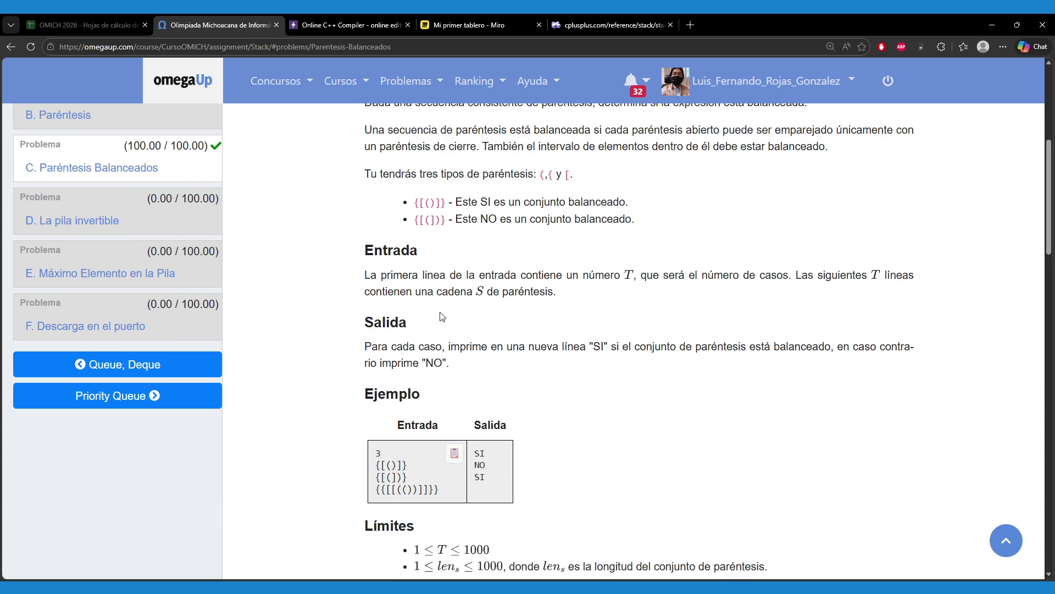
pyautogui.scroll(-1, 443, 317)
pyautogui.doubleClick(390, 422)
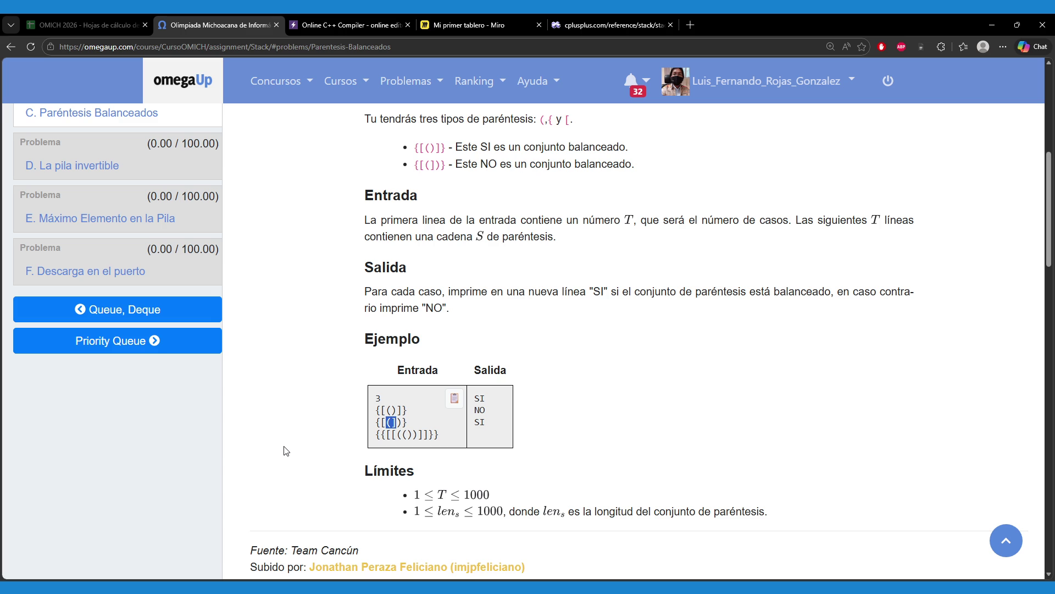
pyautogui.scroll(3, 285, 451)
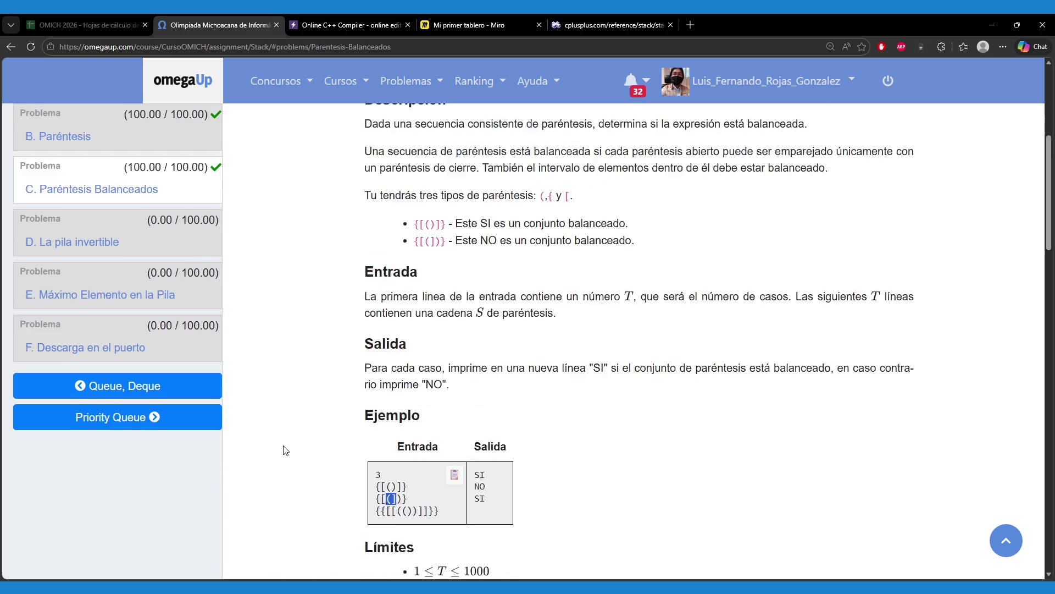
pyautogui.scroll(-2, 185, 402)
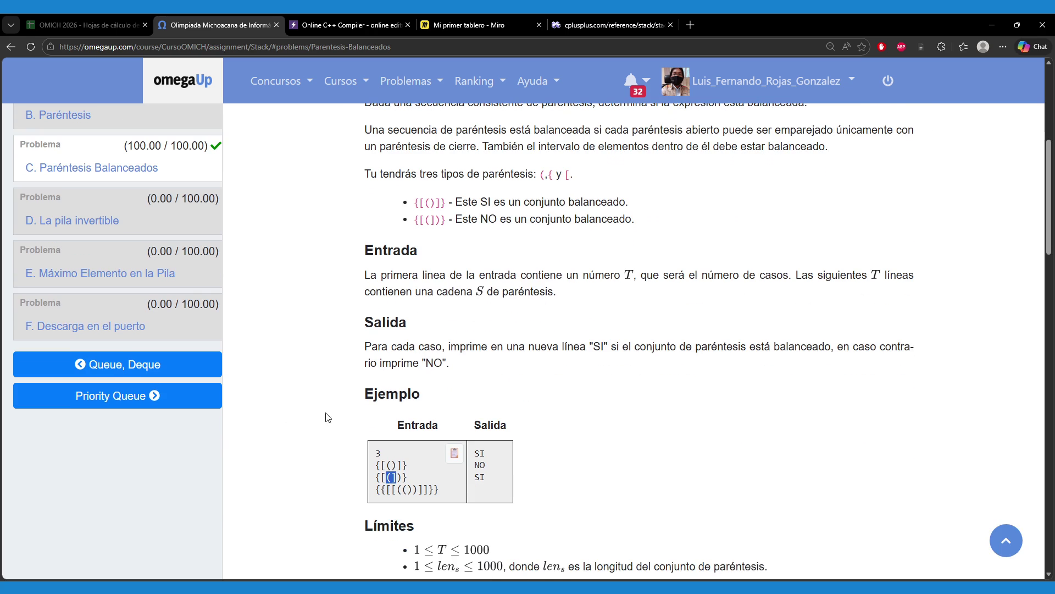
pyautogui.moveTo(377, 465); pyautogui.dragTo(400, 468)
pyautogui.click(404, 476)
# - Return to E. Máximo Elemento en la Pila and scroll through its statement
pyautogui.scroll(1, 194, 385)
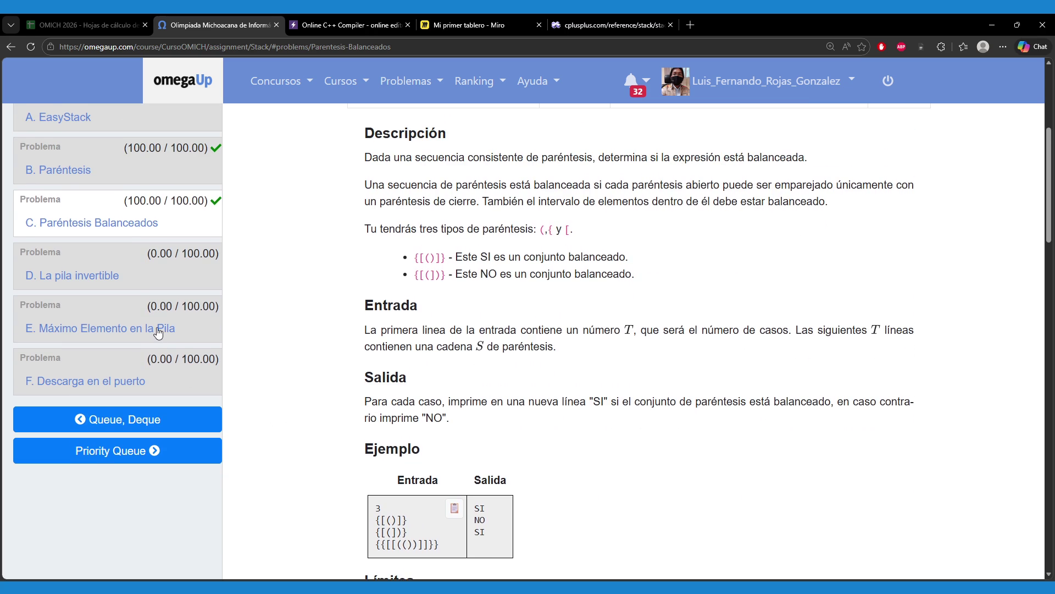
pyautogui.click(156, 329)
pyautogui.scroll(-2, 317, 380)
pyautogui.scroll(-1, 690, 408)
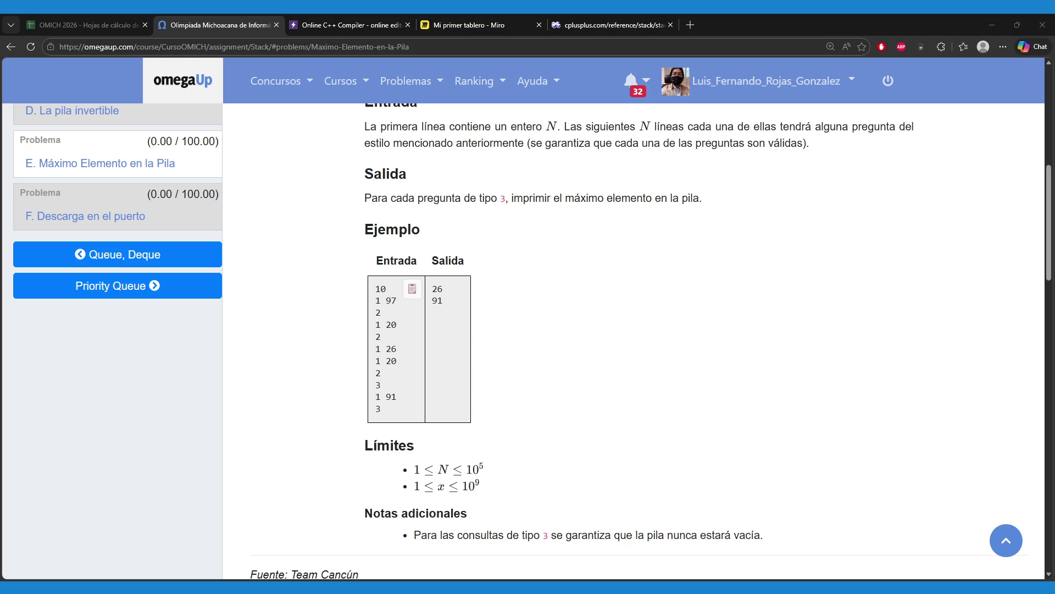
pyautogui.click(656, 401)
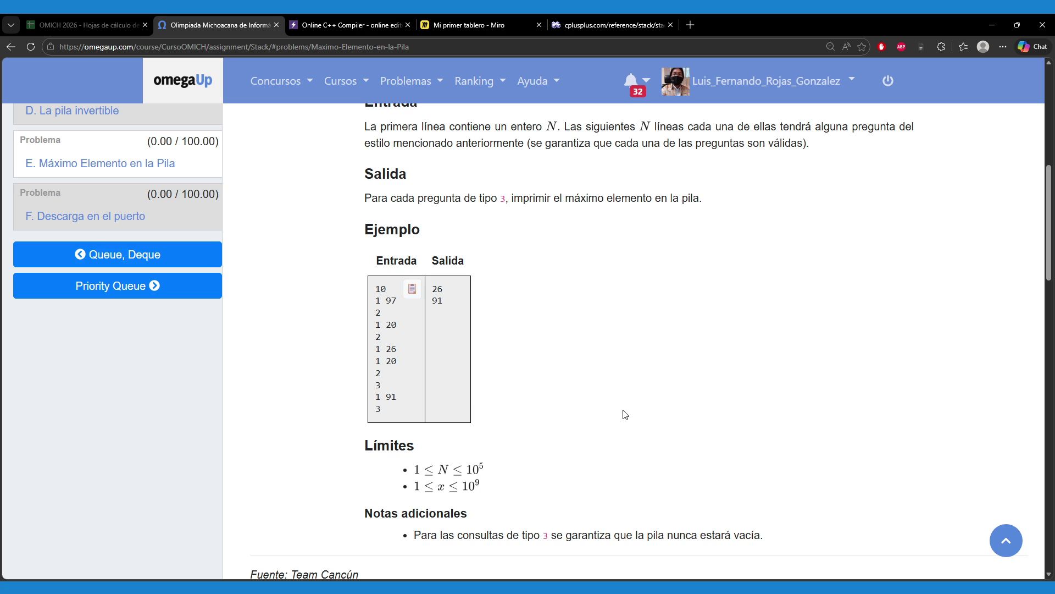
pyautogui.moveTo(376, 288)
pyautogui.mouseDown()
pyautogui.moveTo(397, 349)
pyautogui.moveTo(353, 421)
pyautogui.mouseUp()
pyautogui.click(353, 421)
pyautogui.click(98, 16)
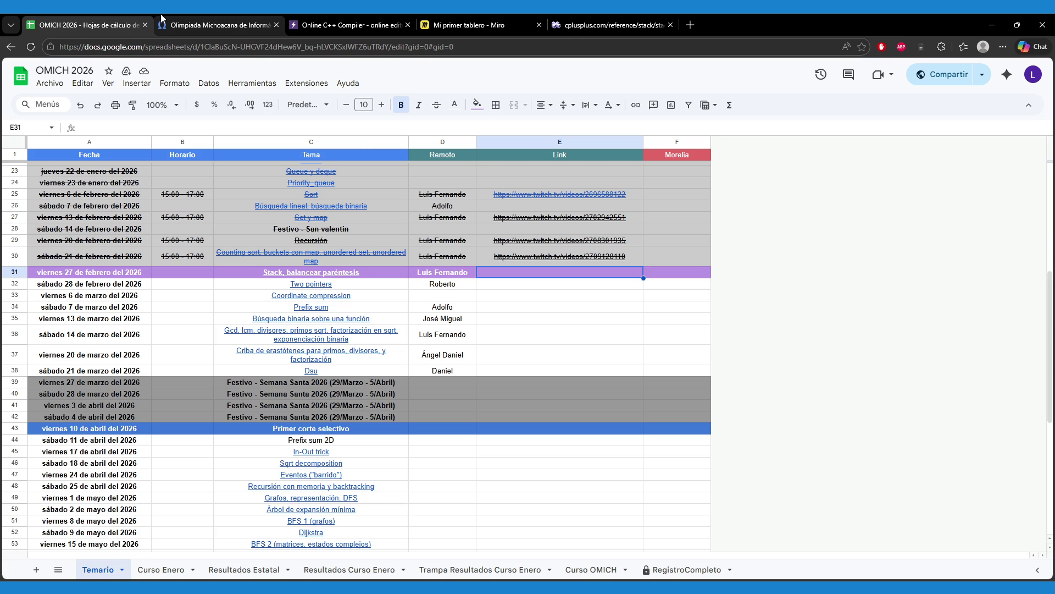
pyautogui.click(213, 22)
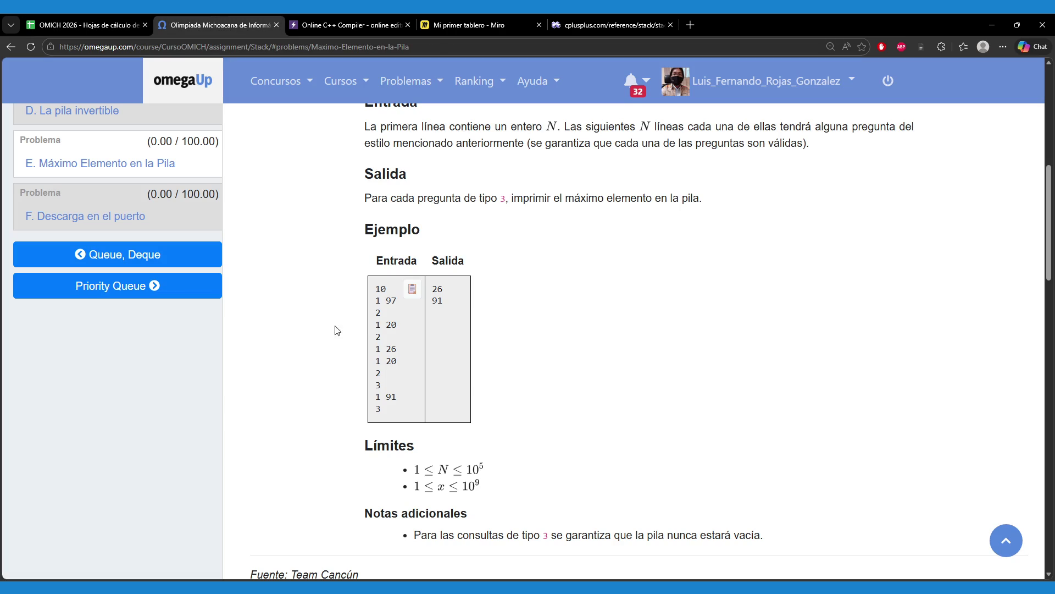
pyautogui.moveTo(375, 287); pyautogui.dragTo(391, 374)
pyautogui.click(367, 401)
pyautogui.moveTo(376, 288)
pyautogui.mouseDown()
pyautogui.moveTo(396, 371)
pyautogui.moveTo(367, 397)
pyautogui.mouseUp()
pyautogui.click(367, 397)
pyautogui.scroll(8, 346, 406)
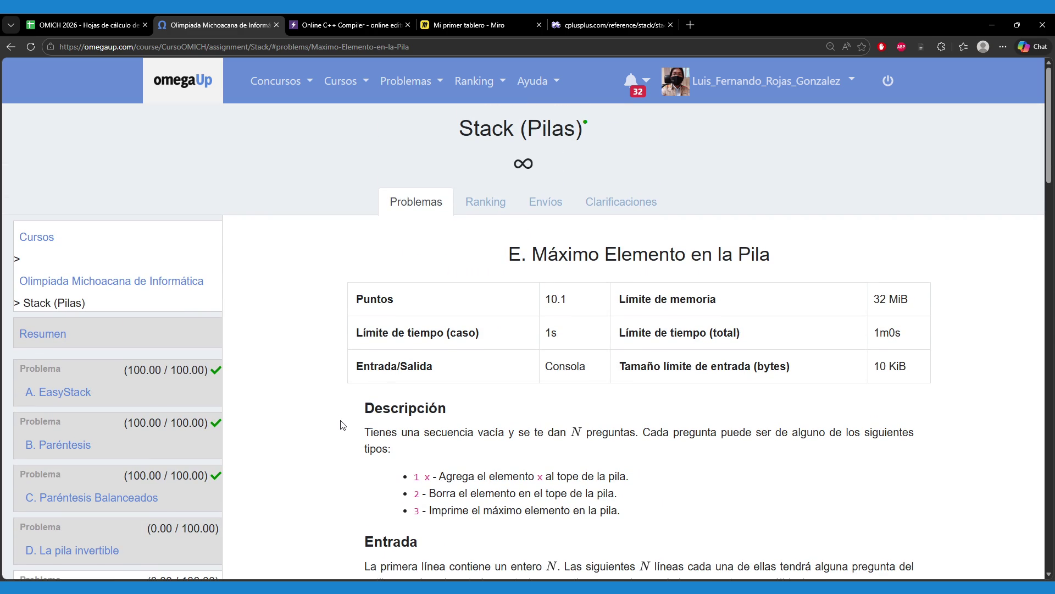
# - Show the OMICH 2026 spreadsheet's Temario schedule with the 27 February stack session
pyautogui.click(73, 20)
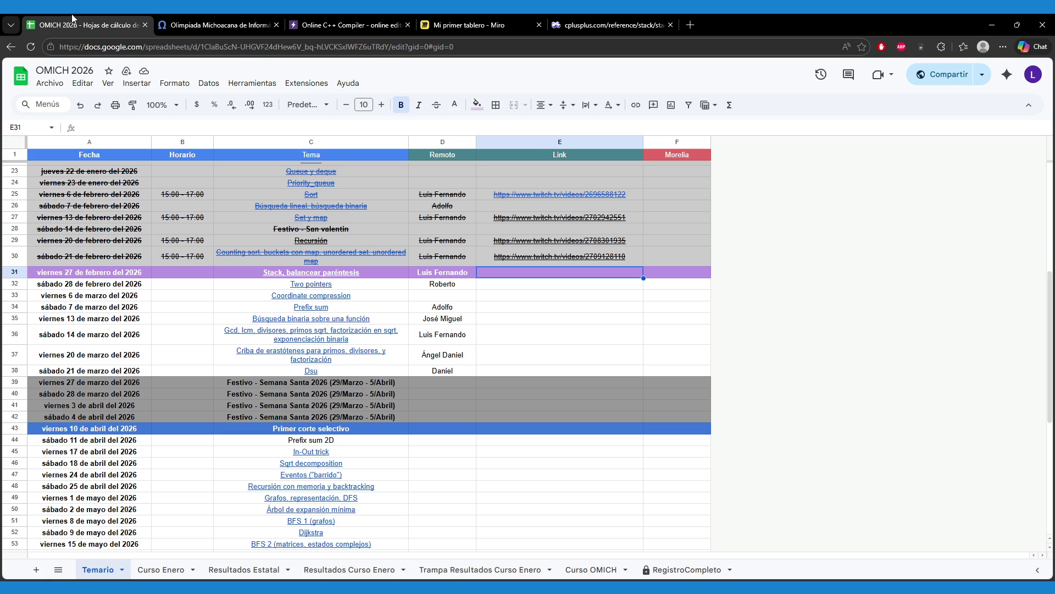